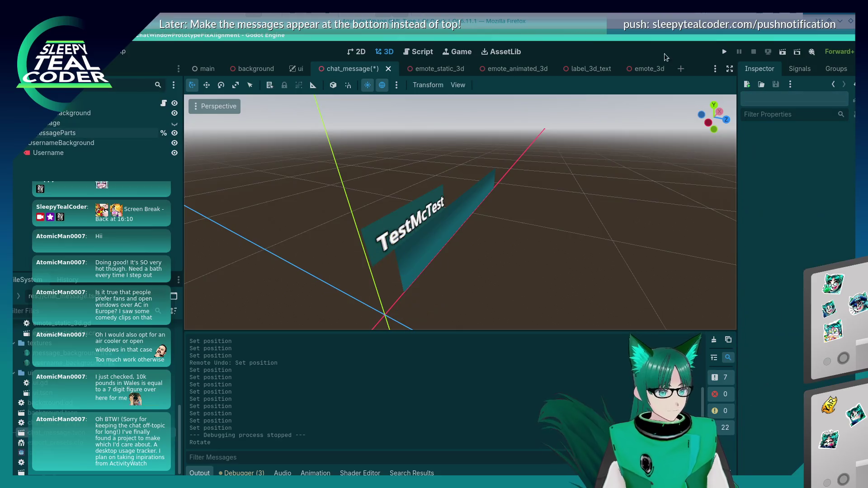
Step: Save the chat message scene, launch the game and post a test chat message
click(724, 51)
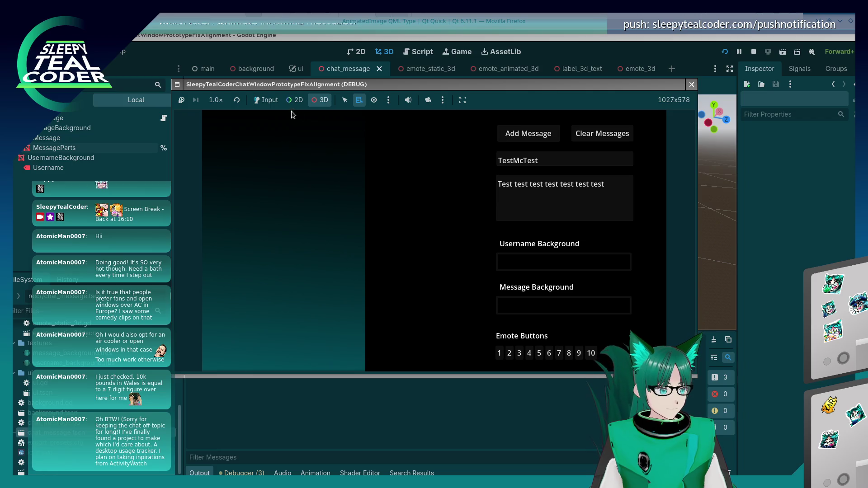
click(513, 136)
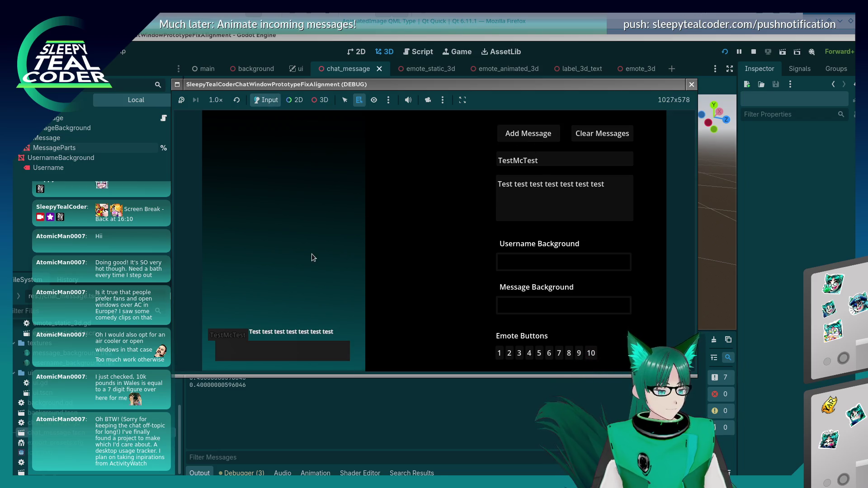
click(772, 252)
Step: Select MessageBackground and MessageParts in the editor to compare against the running game's bubble
click(447, 210)
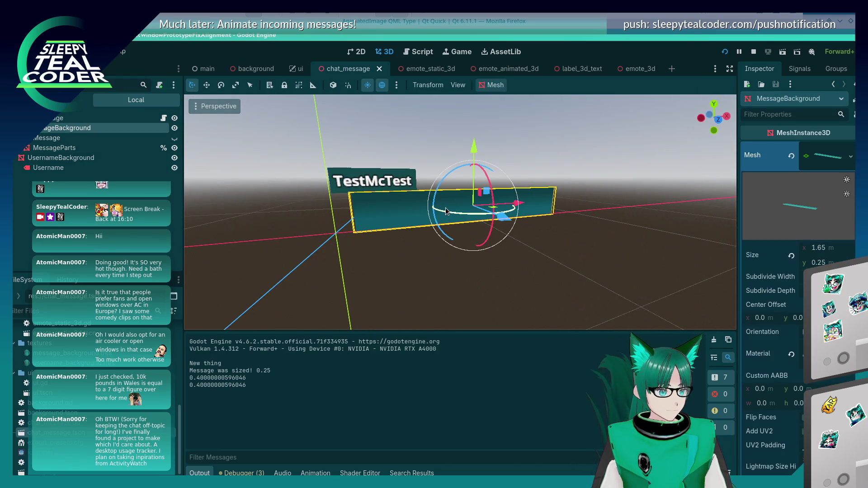
key(alt+Tab)
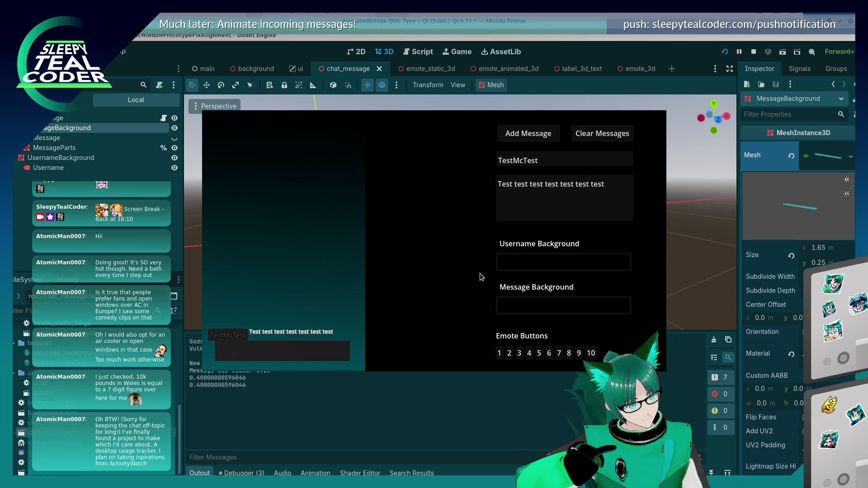
click(89, 145)
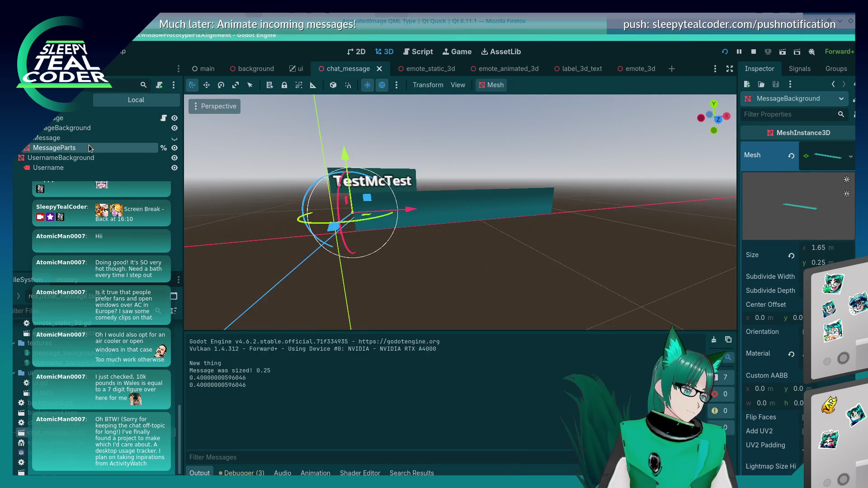
Step: Nudge MessageParts left, then down twice with the move gizmo, checking the running game after each move
drag(390, 210, 369, 214)
key(alt+Tab)
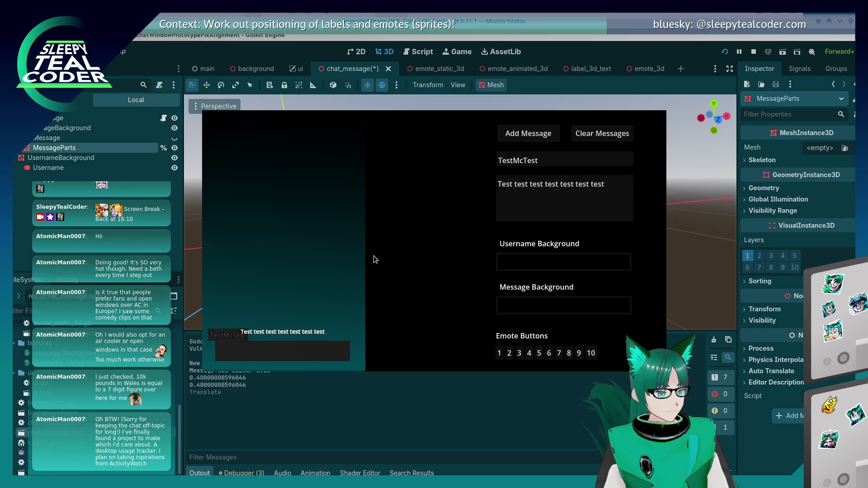
key(alt+Tab)
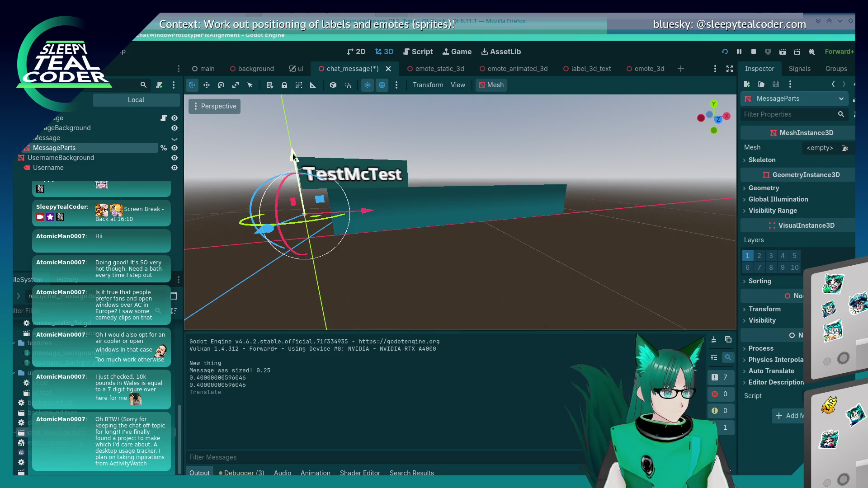
drag(293, 159, 295, 181)
key(alt+Tab)
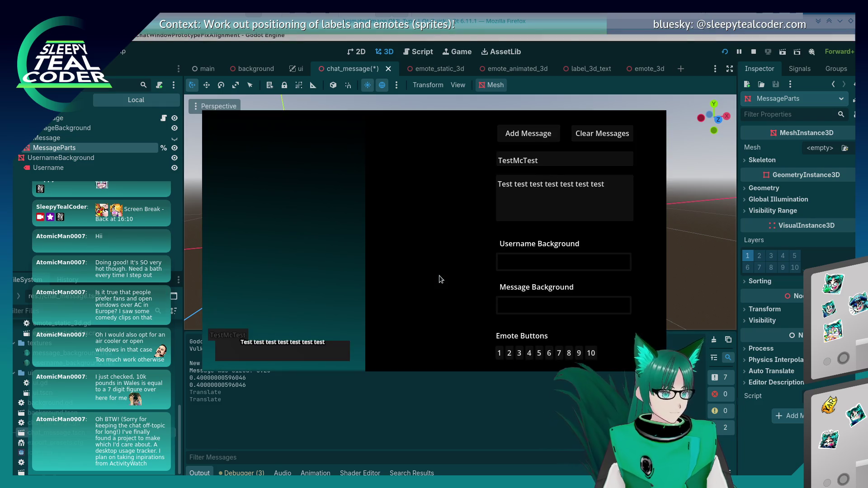
key(alt+Tab)
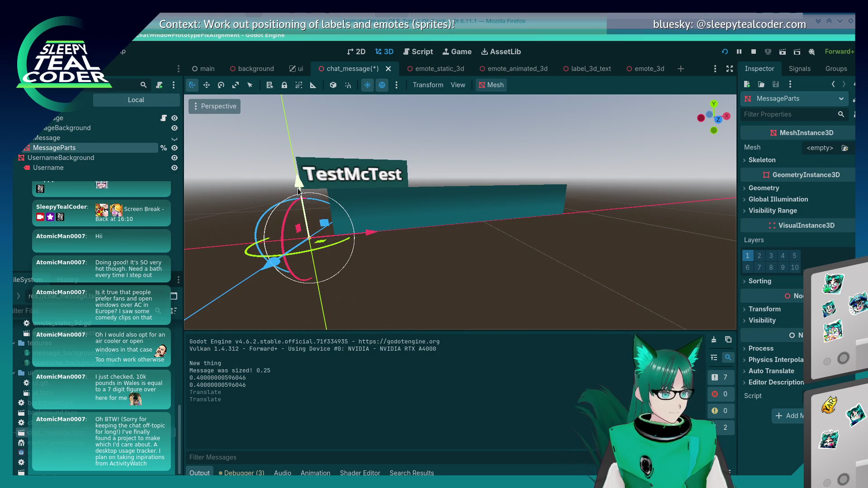
drag(289, 189, 292, 222)
key(alt+Tab)
key(alt+Tab)
click(474, 274)
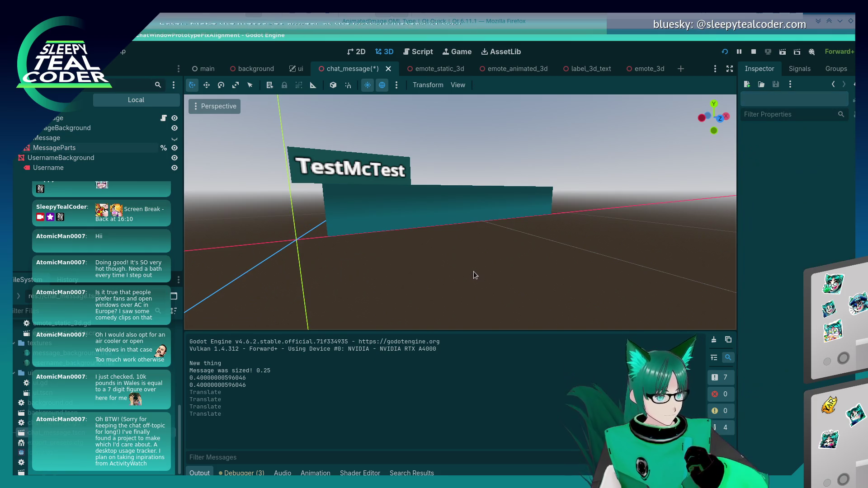
key(alt+Tab)
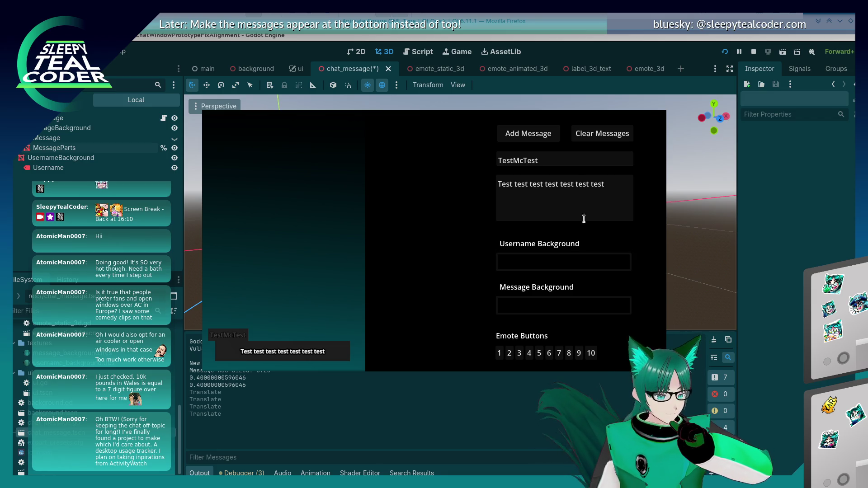
Step: Post a message with two emotes, extra 'rrrrrrr' and a trailing emote, then save and relaunch the game
click(594, 185)
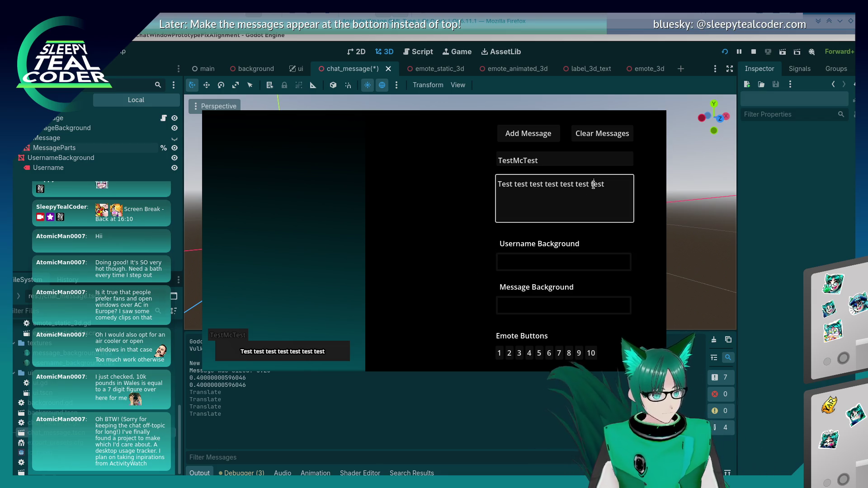
click(510, 360)
click(518, 359)
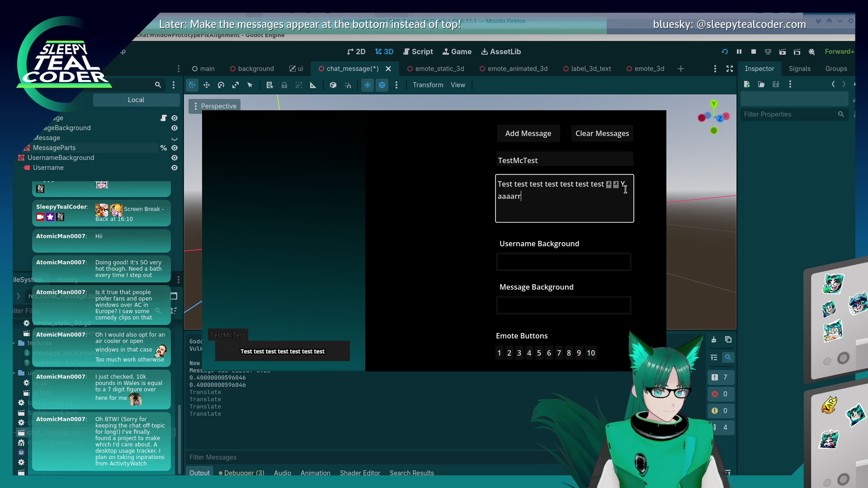
text(rrrrrrrrr)
click(579, 353)
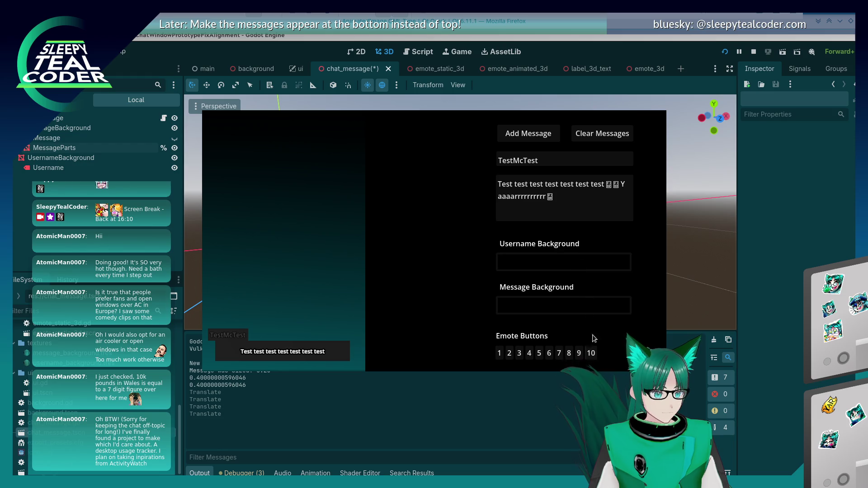
click(541, 136)
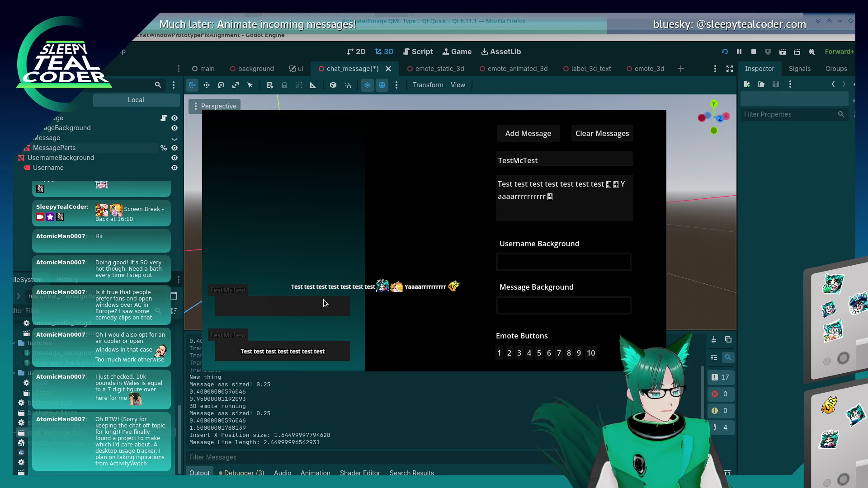
click(726, 54)
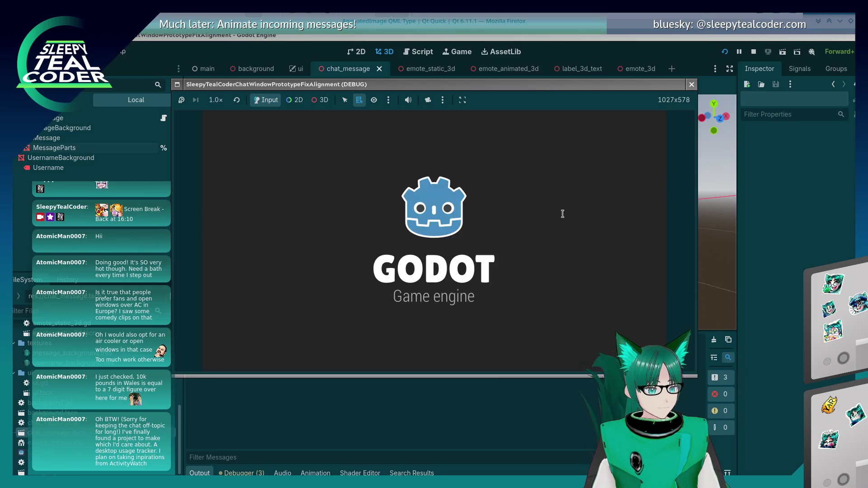
Step: Add the default test message, then replace the text with a long Yaarrr message and add it
click(546, 142)
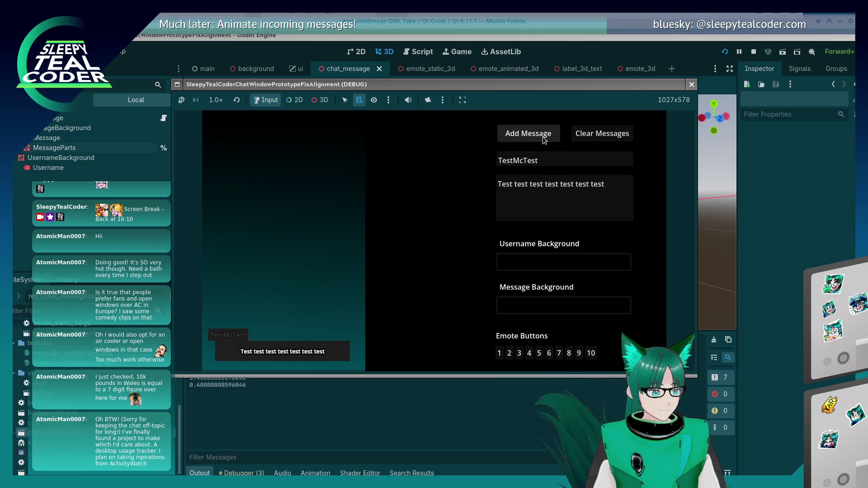
drag(605, 184, 510, 184)
text(Yaarrrrrrrrrrrrrrrrrrrrrrrr)
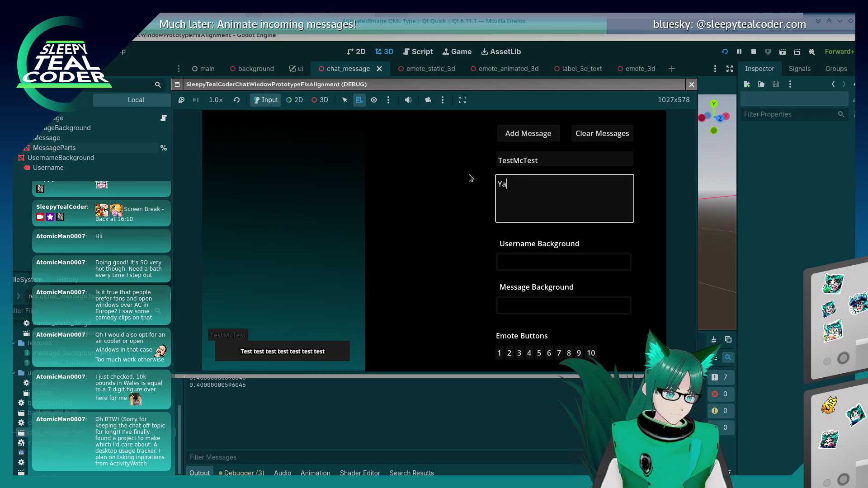
click(529, 135)
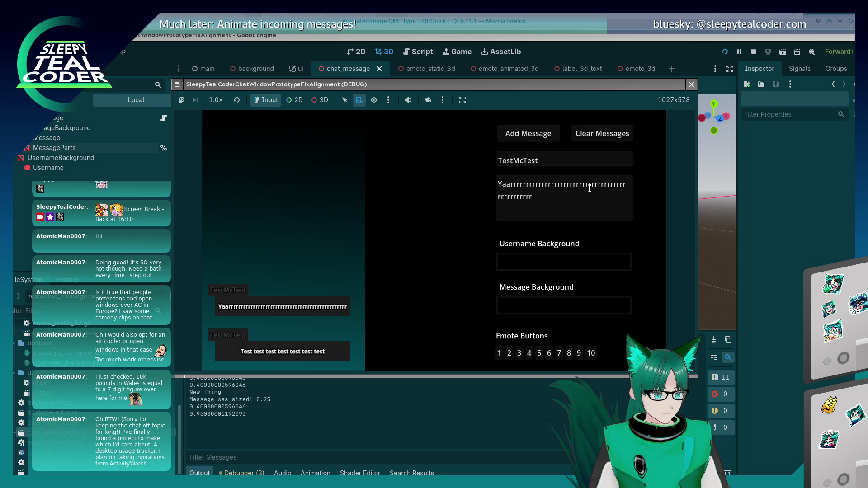
Step: Post 'Yarrrr Beep Boooooop' with emotes after Yarrrr and Boooooop, then close the game with F8
drag(568, 199, 520, 186)
key(BackSpace)
key(BackSpace)
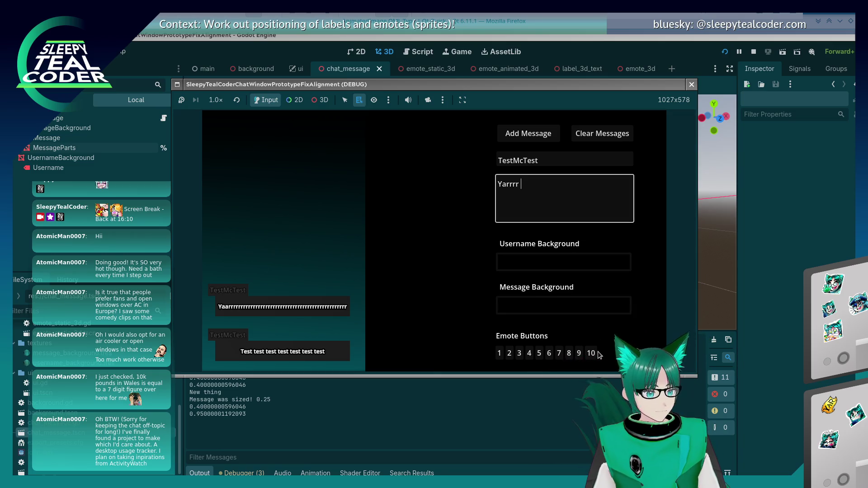
click(596, 353)
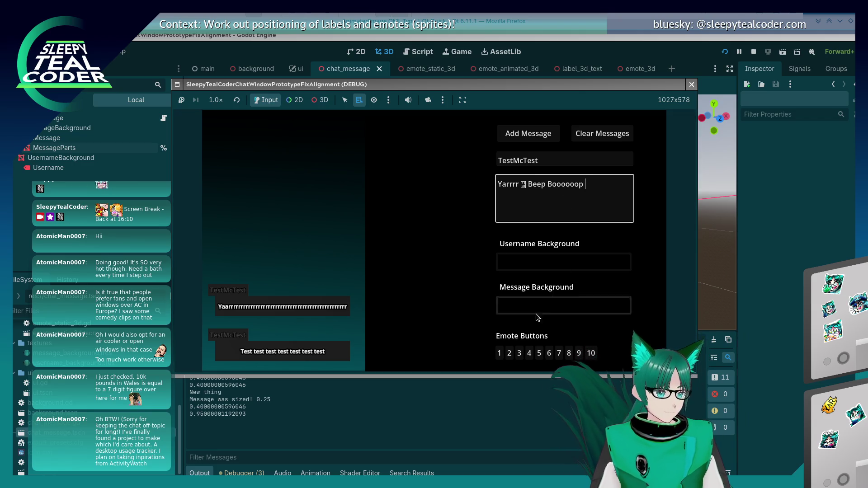
click(529, 353)
click(536, 134)
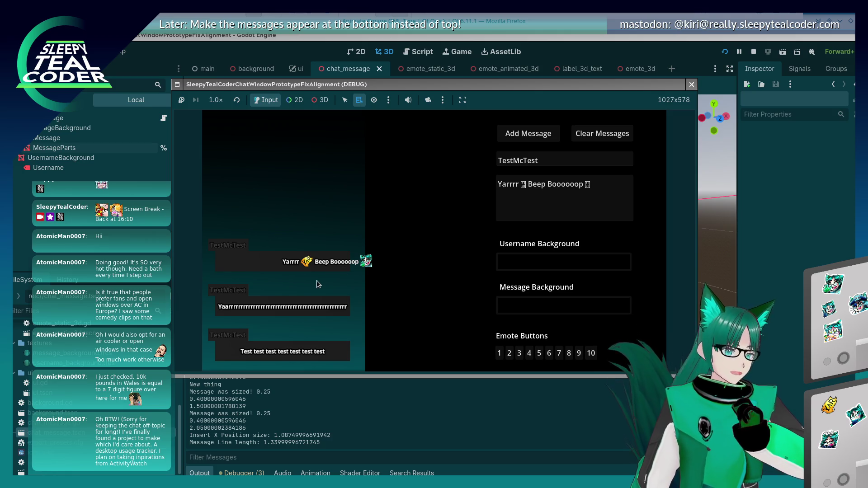
key(F8)
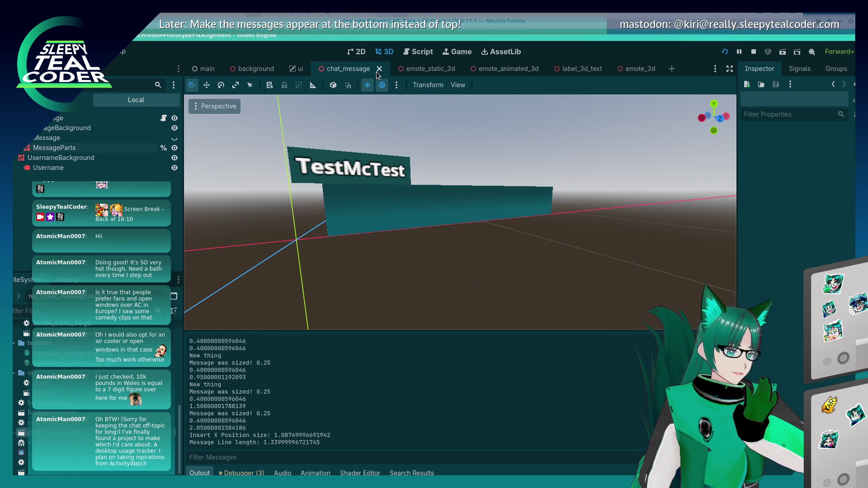
Step: Open chat_message.gd and comment out line 214 of the emote-offset loop with Ctrl+K
click(408, 52)
scroll(425, 182, down, 5)
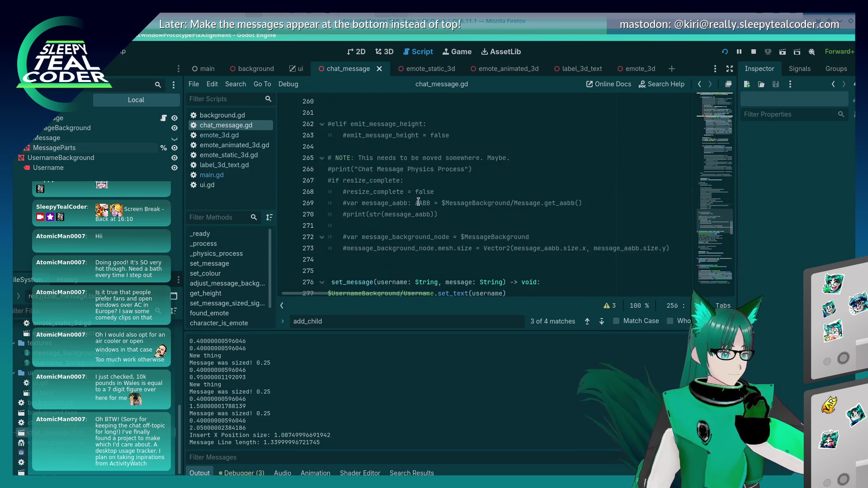
scroll(418, 201, up, 7)
scroll(418, 201, up, 13)
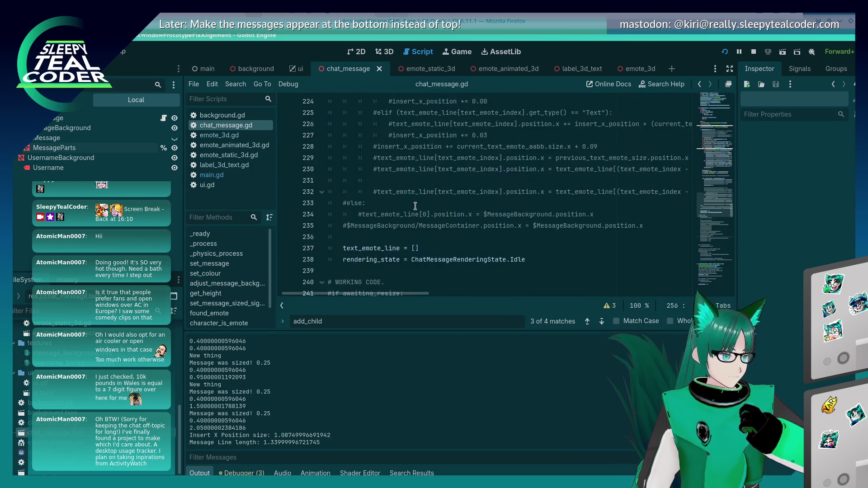
click(375, 221)
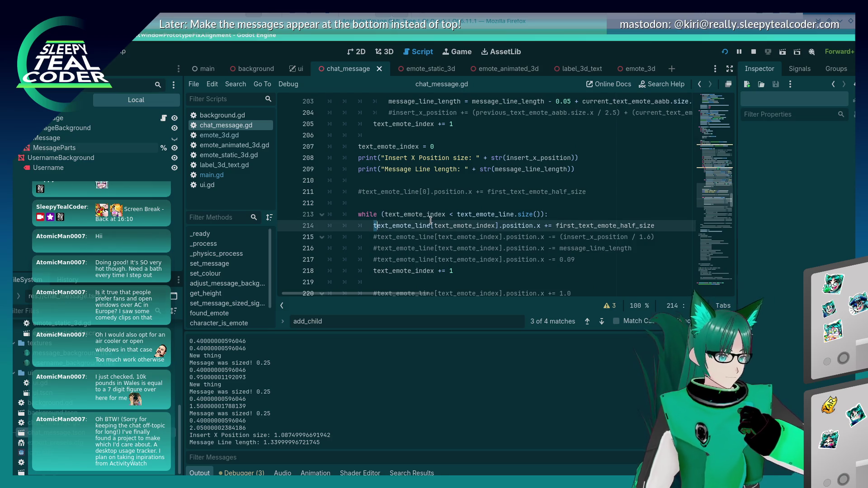
key(ctrl+k)
Step: Save, comment out the while loop on line 213 with '#', and relaunch the chat prototype
key(alt+Tab)
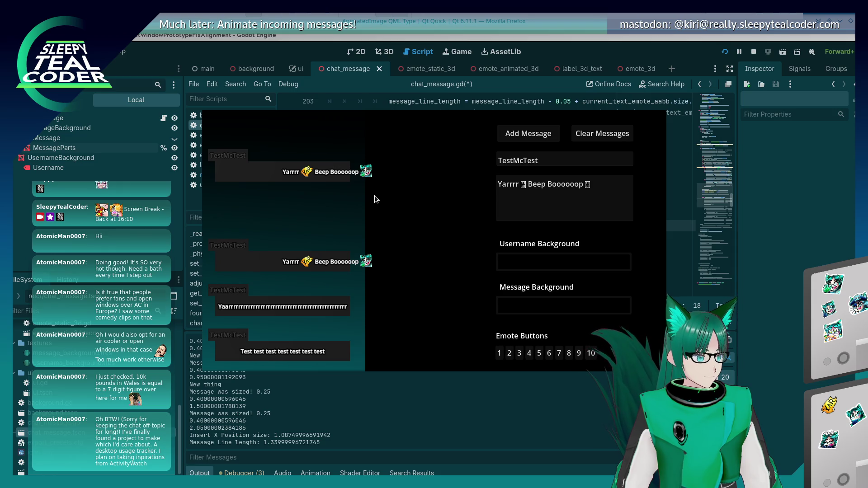
key(alt+Tab)
key(ctrl+s)
click(359, 214)
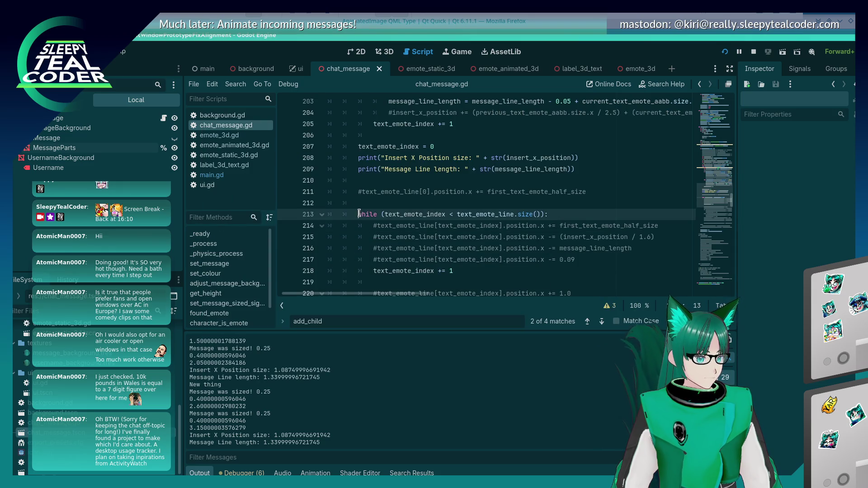
text(#)
key(Down)
key(Down)
key(Down)
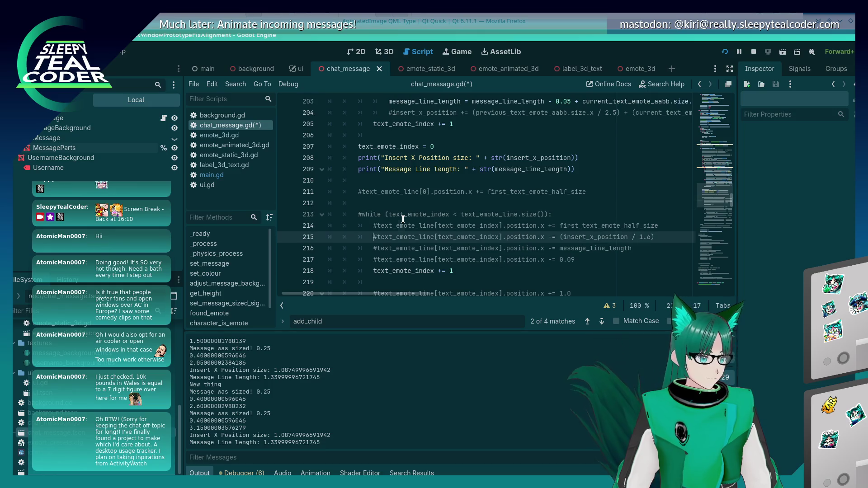
key(F5)
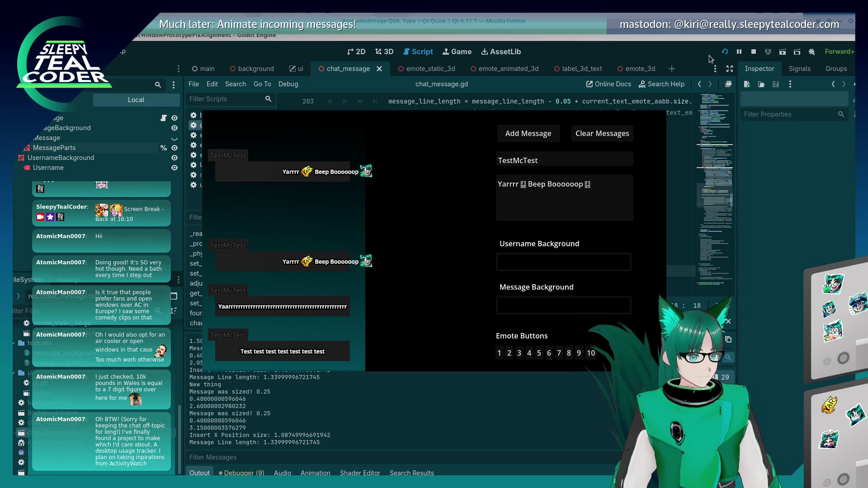
click(724, 53)
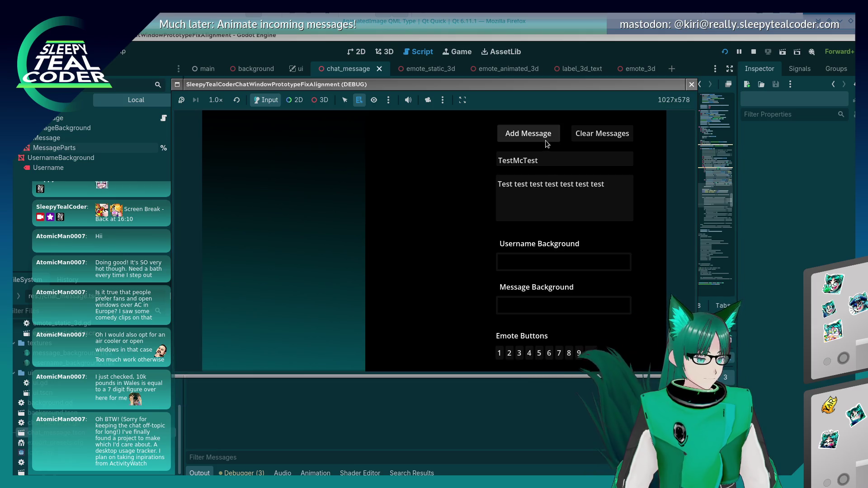
Step: Post a plain test message, then one-emote and two-emote versions, and bring the editor back forward
click(546, 139)
click(631, 212)
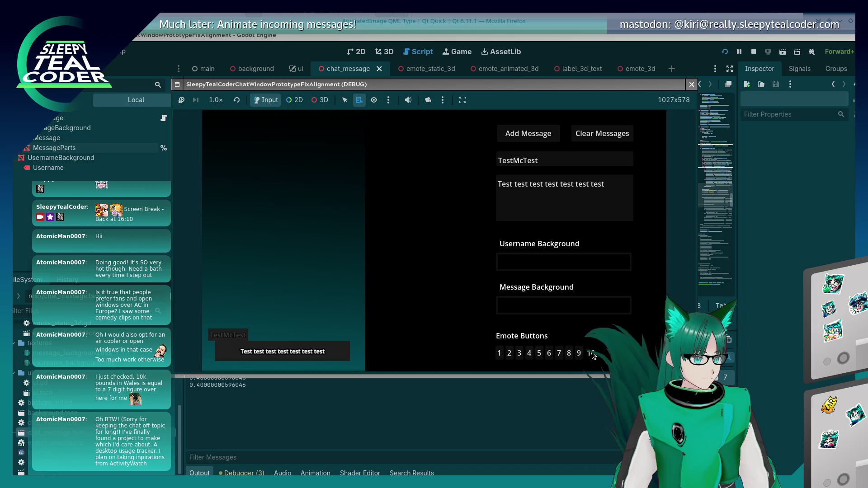
click(521, 134)
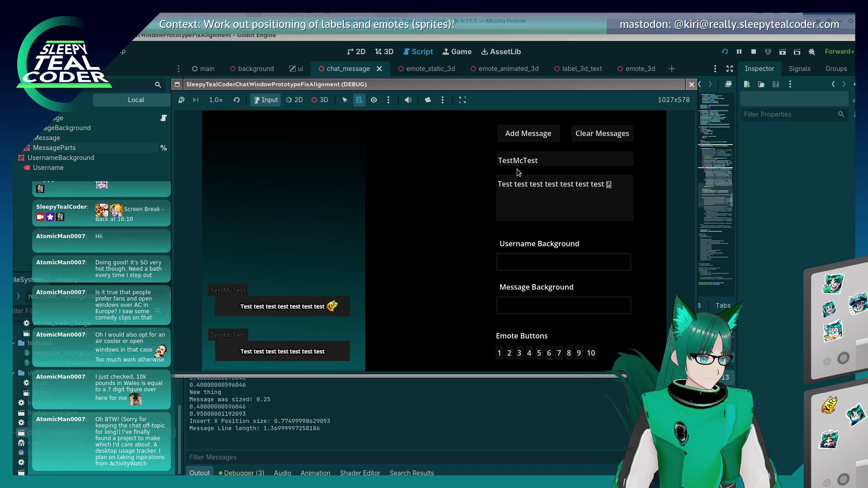
click(620, 191)
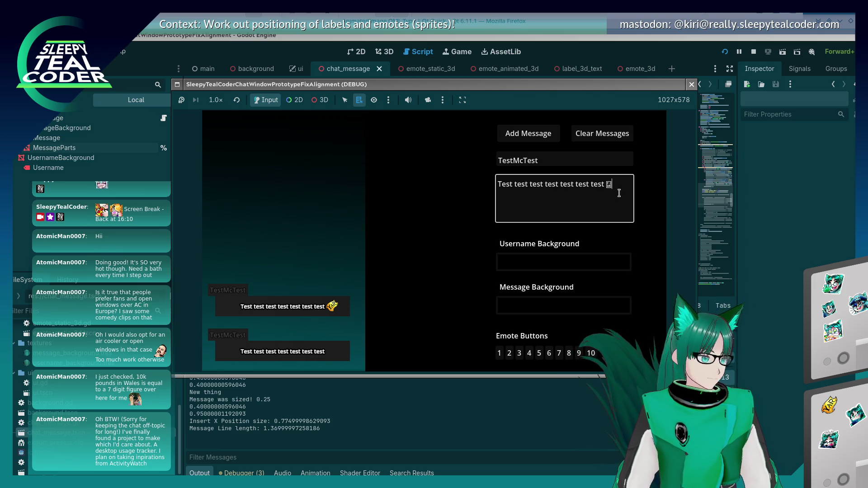
click(547, 354)
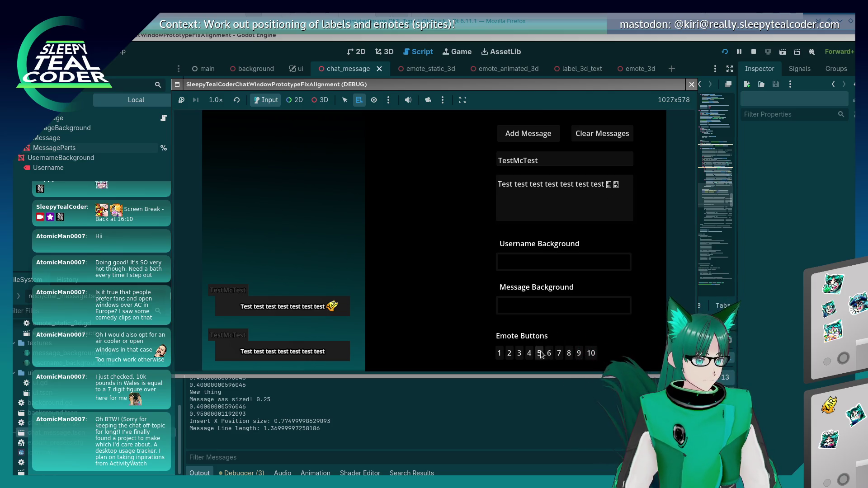
click(530, 140)
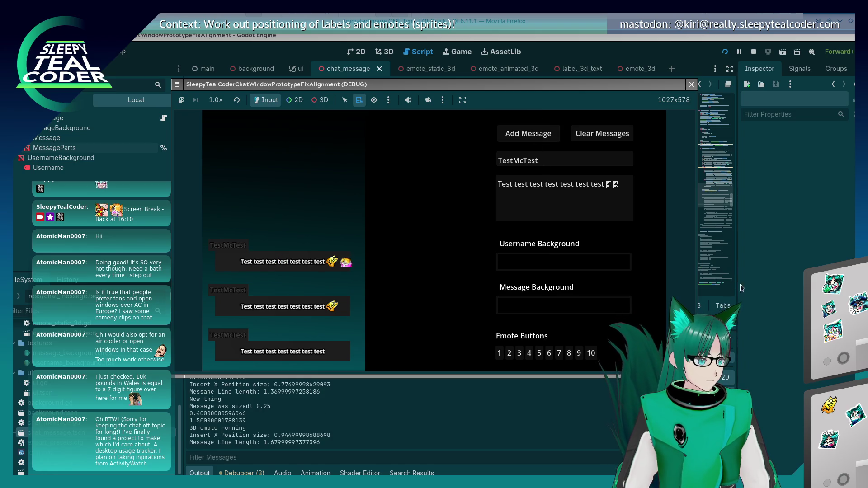
click(771, 285)
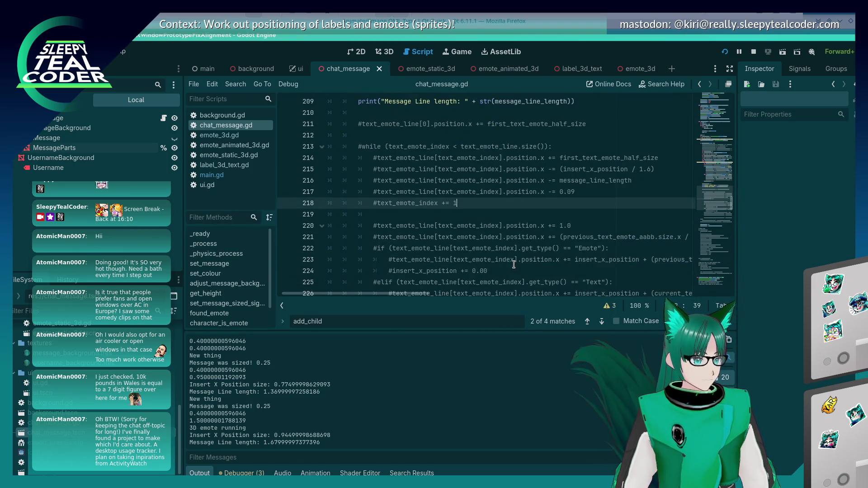
Step: Scroll through chat_message.gd and place the caret on blank line 210
scroll(514, 264, down, 2)
key(alt+Tab)
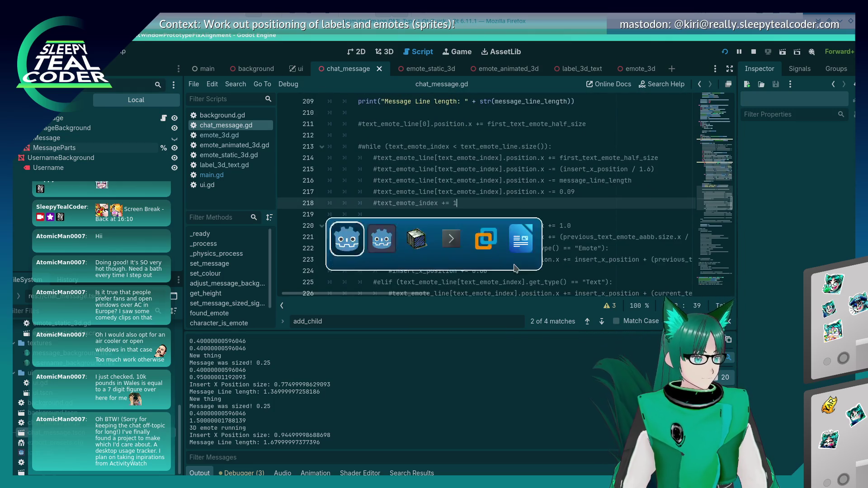
key(alt+Tab)
scroll(514, 264, up, 1)
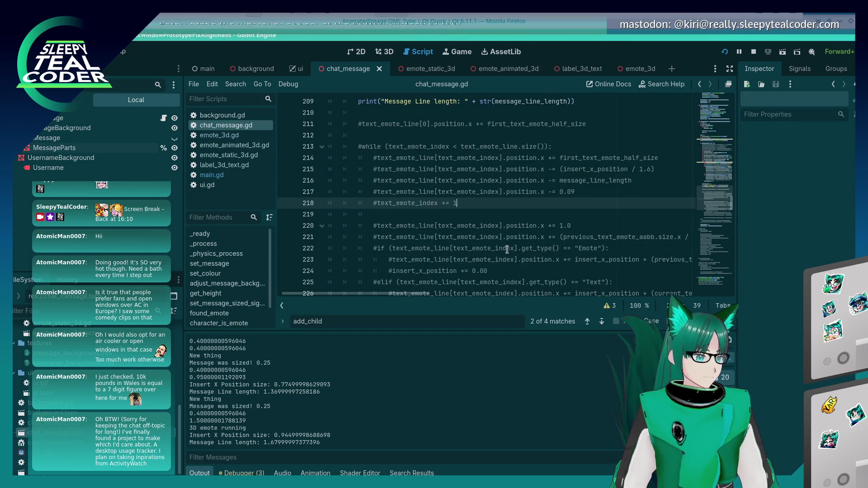
click(499, 236)
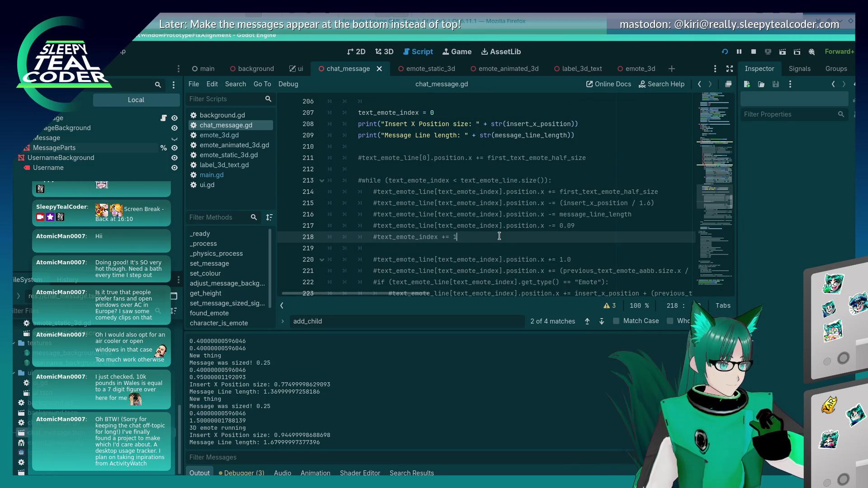
scroll(417, 158, up, 1)
click(407, 181)
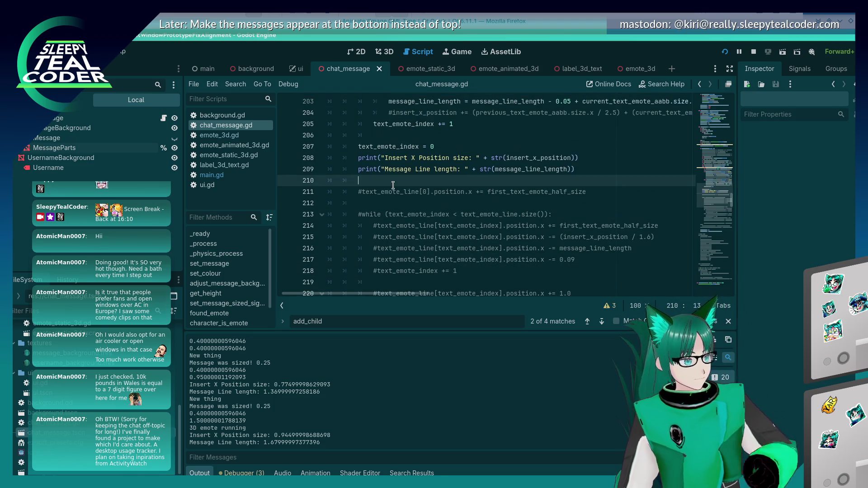
Step: Insert '%MessageParts.position.x += first_text_emote_half_size' on line 211, save, and run with F5
key(Return)
text(4)
key(BackSpace)
text($MessageParts)
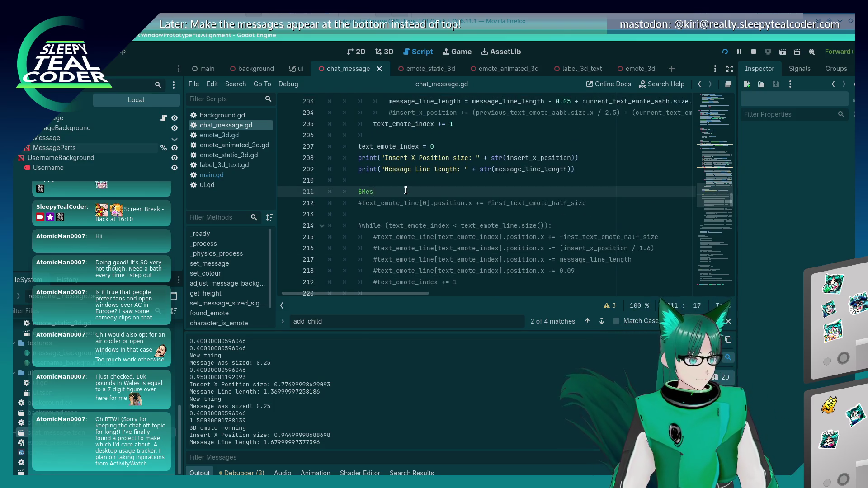
key(Return)
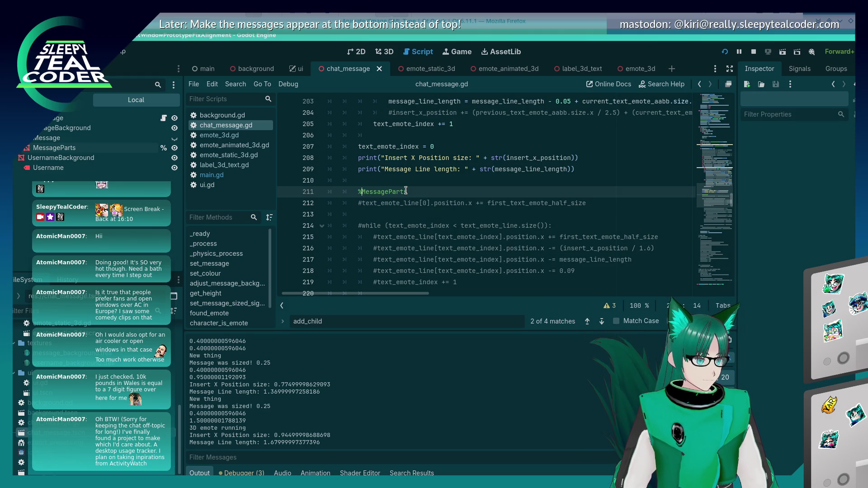
text(osition.x )
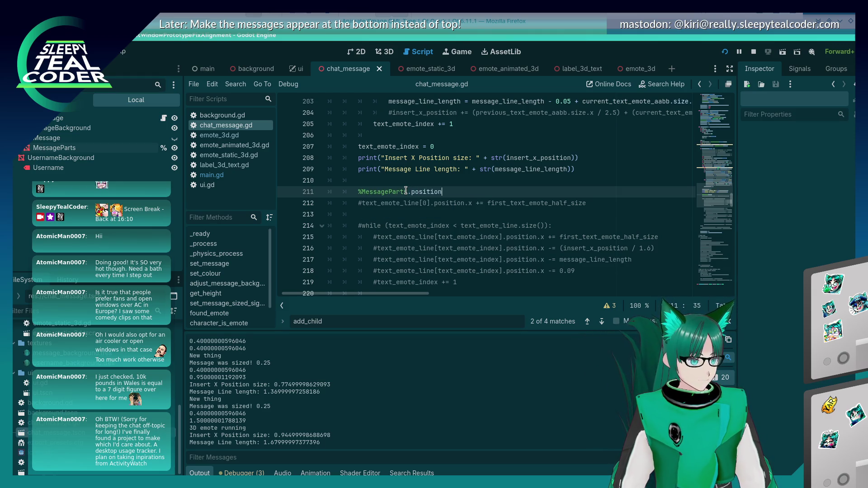
text(+= first_)
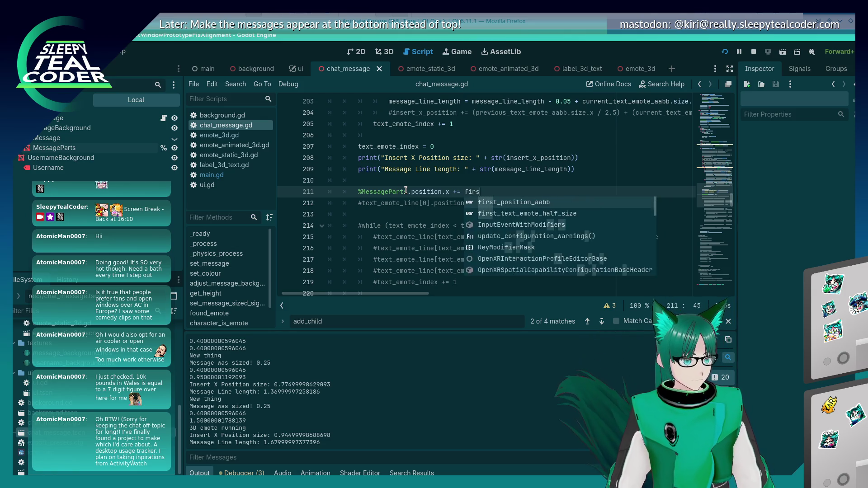
key(Down)
key(Return)
key(F5)
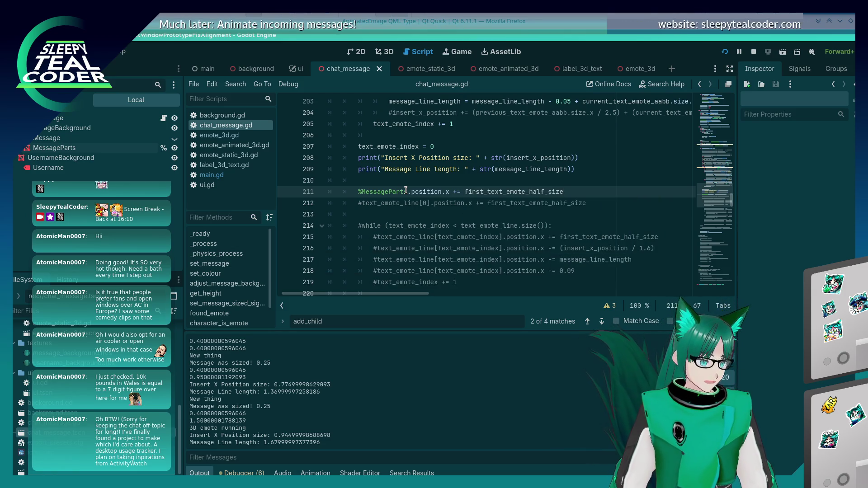
Step: Append a third emote to the message and post the three-emote test message
click(577, 204)
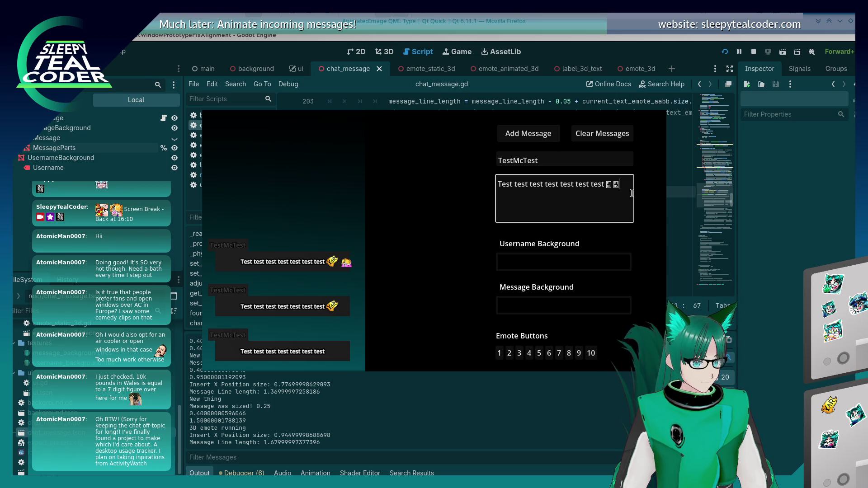
click(591, 354)
click(512, 133)
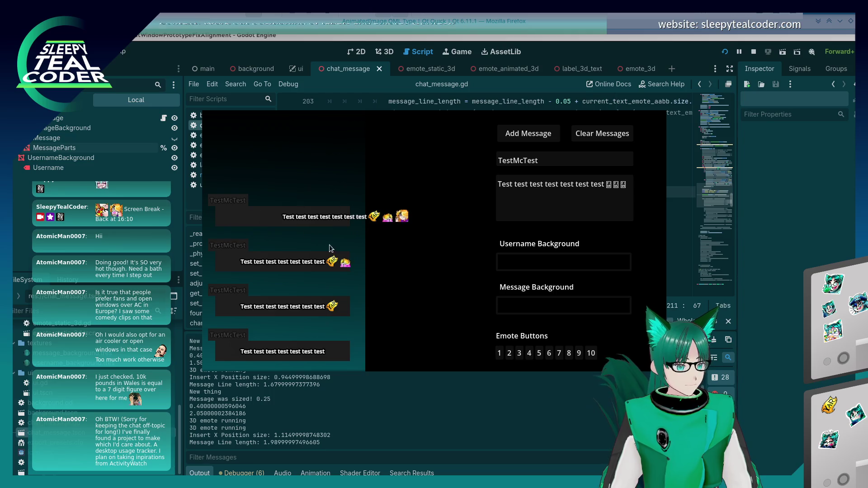
Step: Switch the Scene dock to Remote and inspect the running ChatMessage's MessageParts node
click(50, 148)
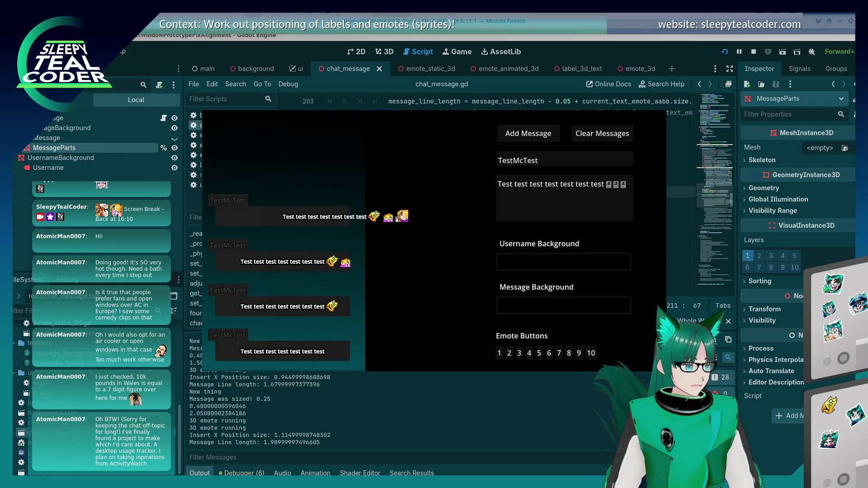
click(68, 100)
click(18, 198)
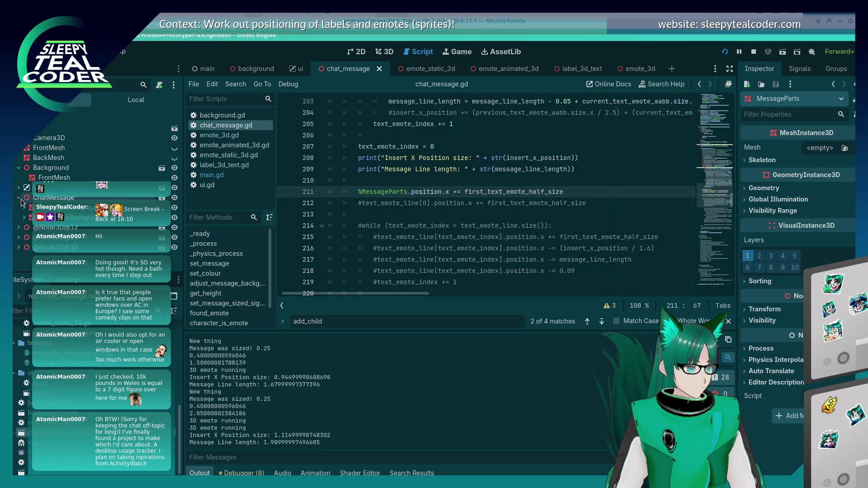
click(24, 208)
click(39, 227)
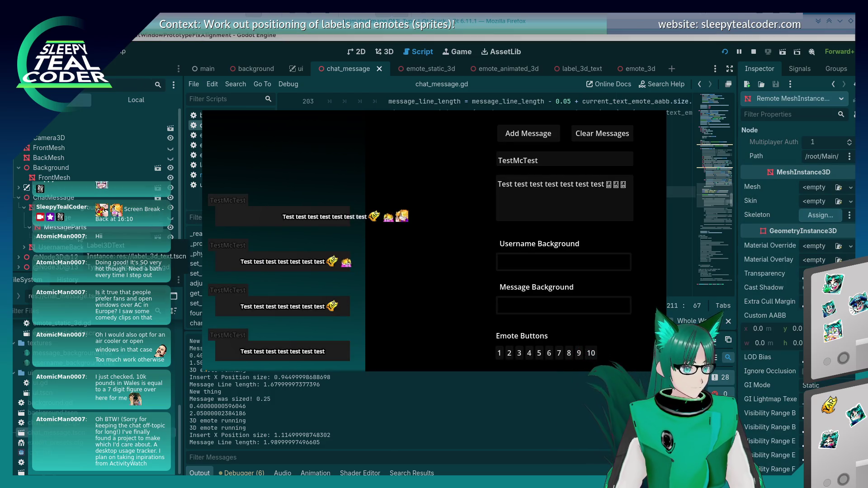
scroll(55, 235, down, 1)
click(19, 242)
scroll(18, 247, down, 1)
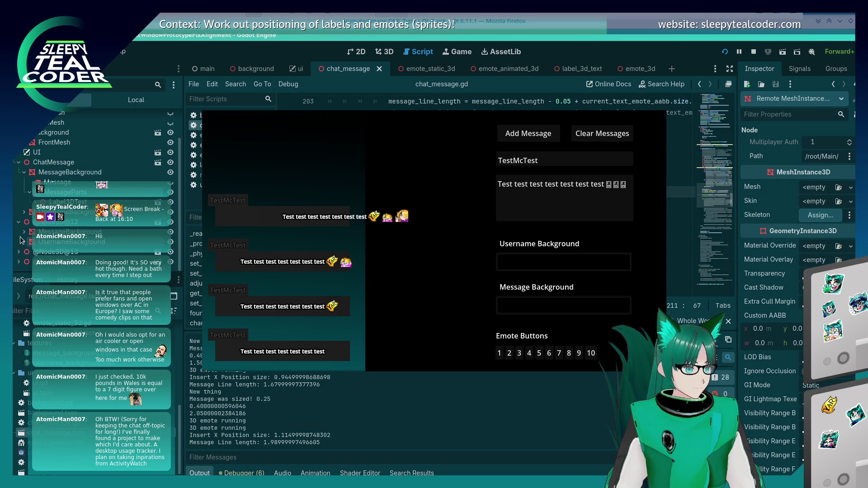
click(24, 232)
scroll(29, 254, down, 2)
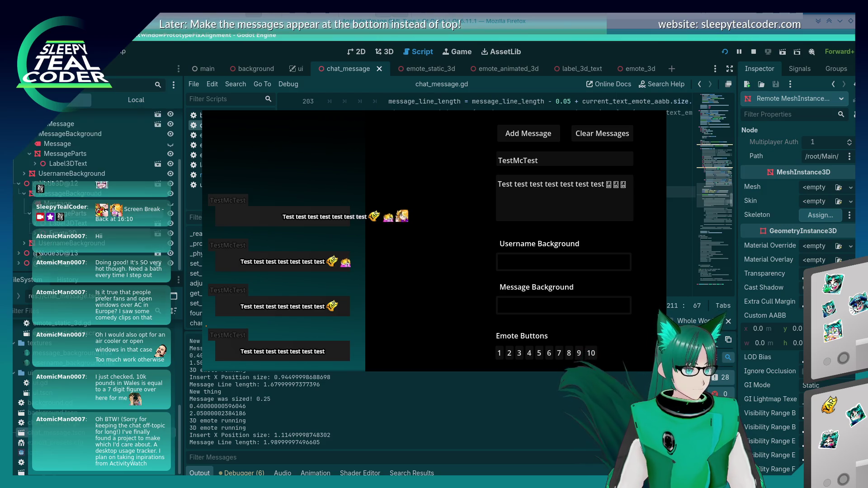
click(63, 232)
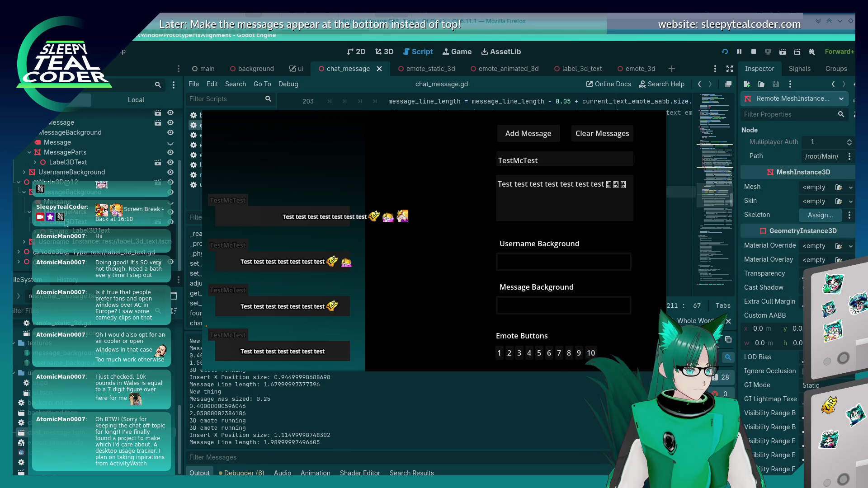
click(70, 213)
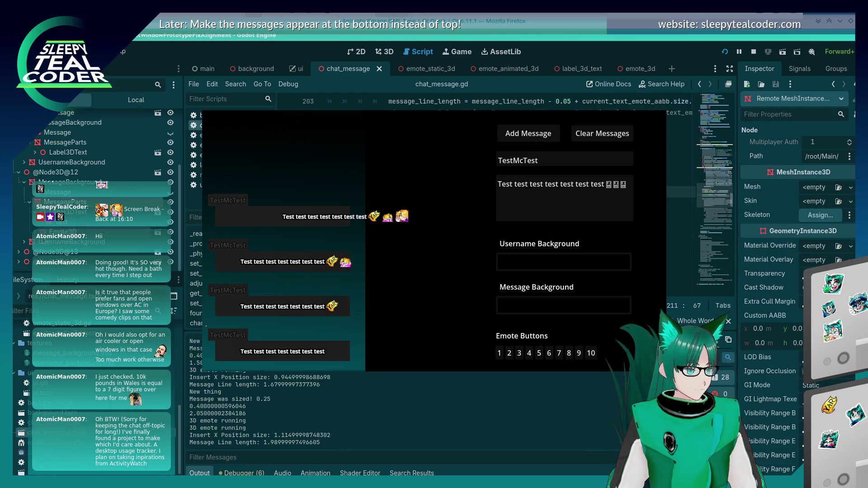
click(24, 254)
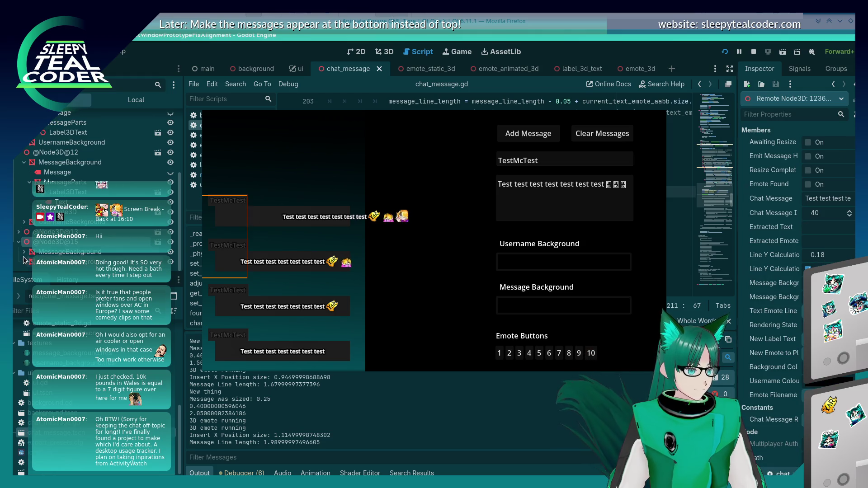
click(45, 252)
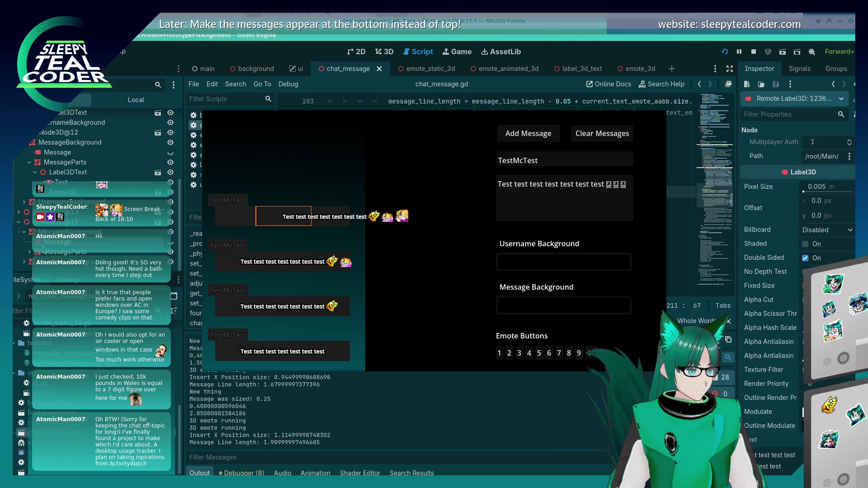
scroll(45, 251, down, 2)
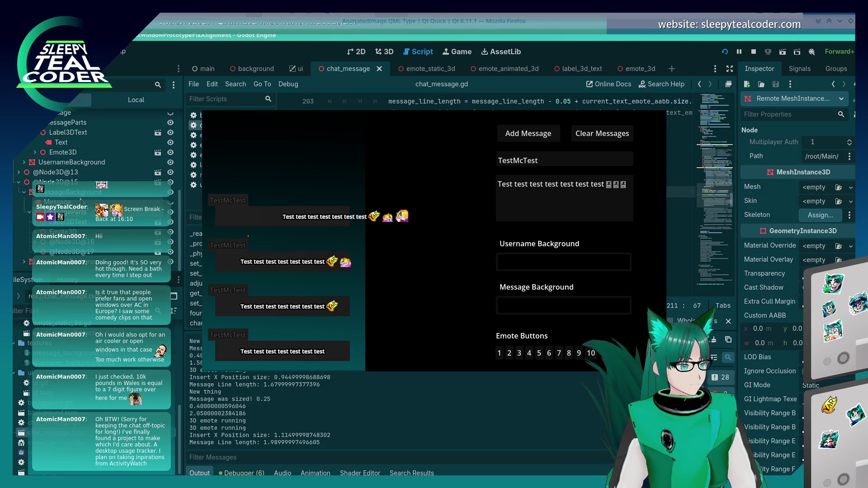
click(557, 40)
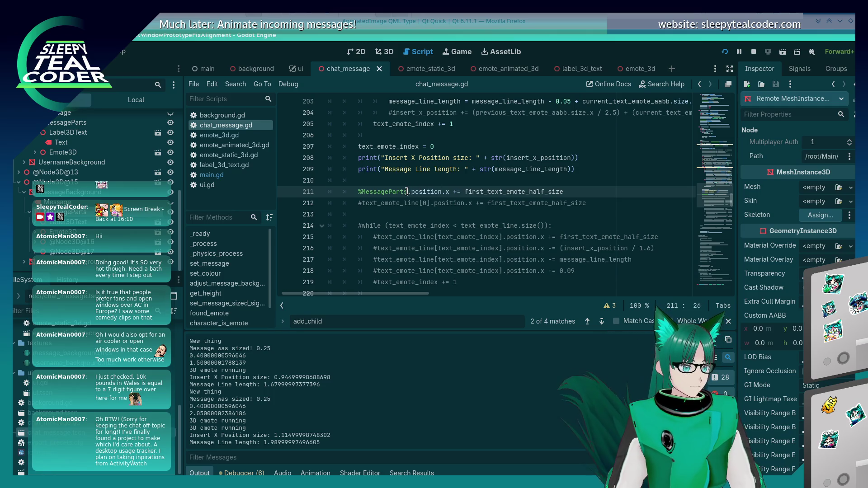
Step: Pause the game and evaluate '%MessageParts' in the debugger's Evaluator
double_click(382, 192)
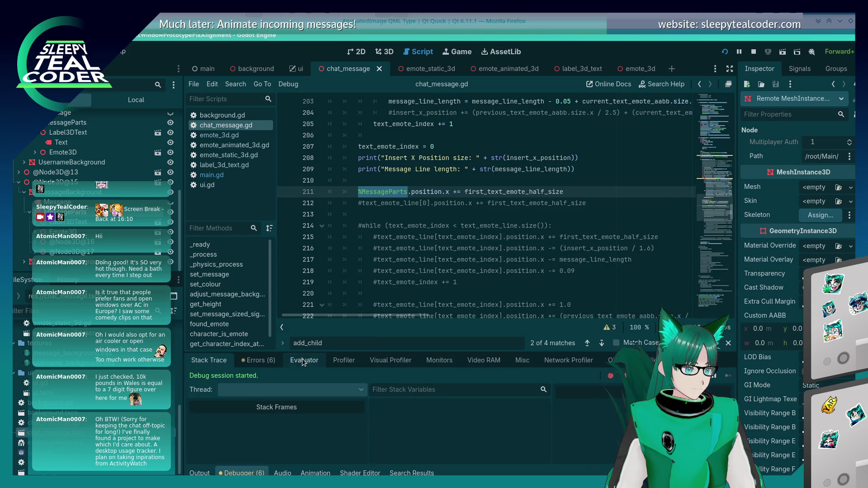
click(302, 359)
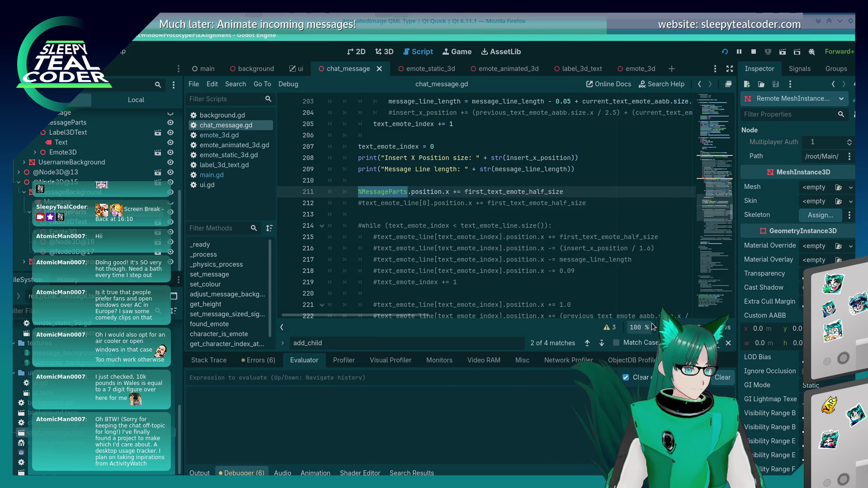
click(739, 51)
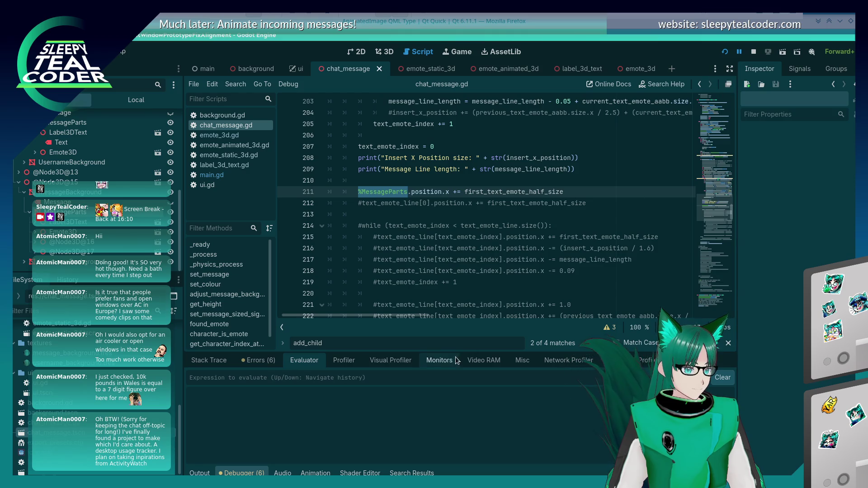
click(441, 377)
text(%MessageParts)
key(Return)
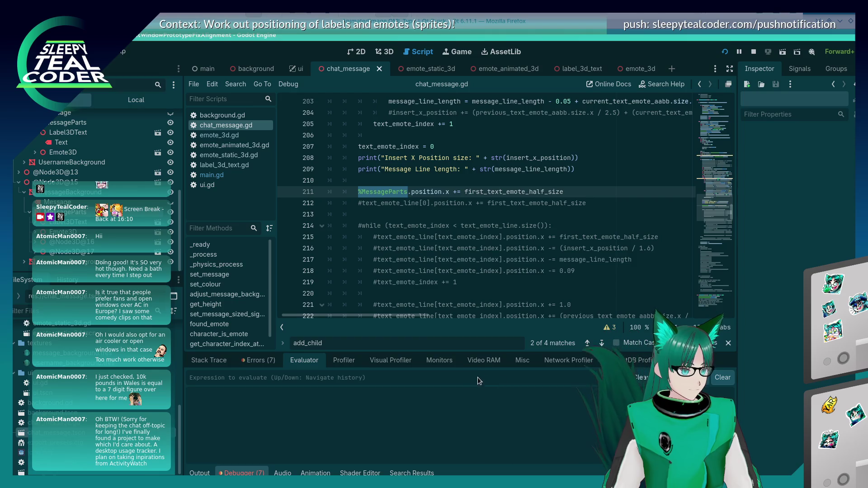
Step: Review the commented loop on line 214 and the debugger's error list, then return to the Evaluator
click(460, 226)
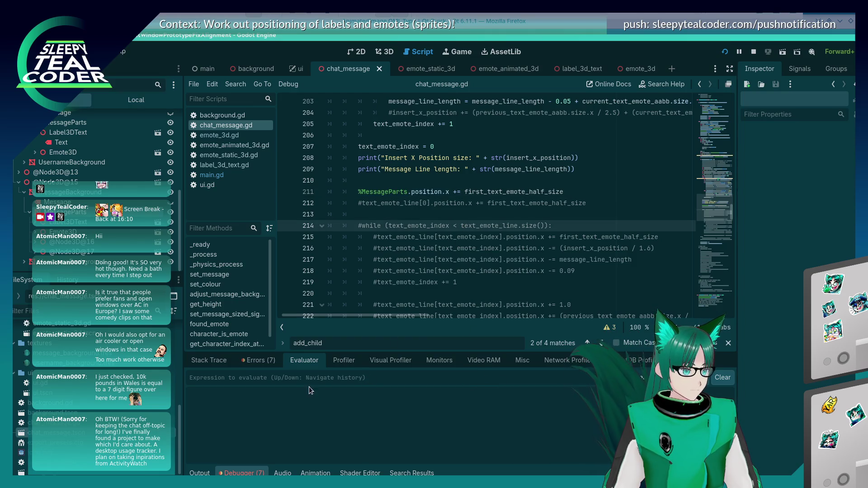
click(270, 363)
click(292, 364)
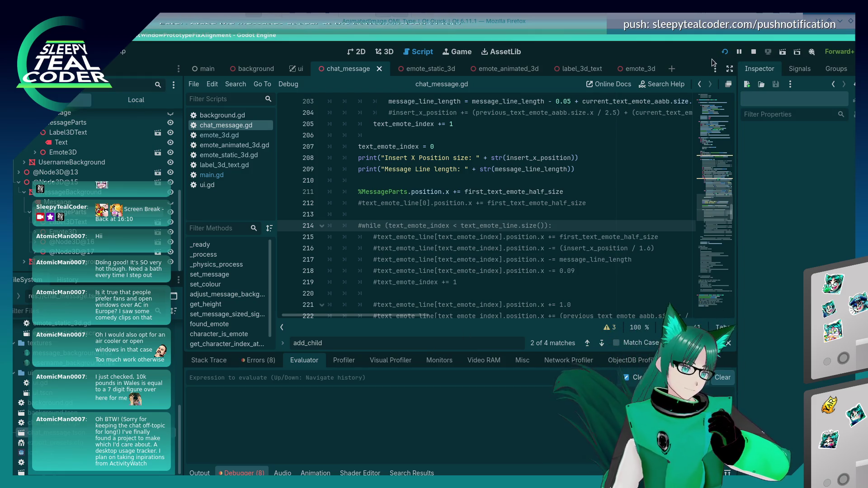
Step: Add 'print(str(%MessageParts.get_aabb()))' on line 212 and save the script
click(586, 191)
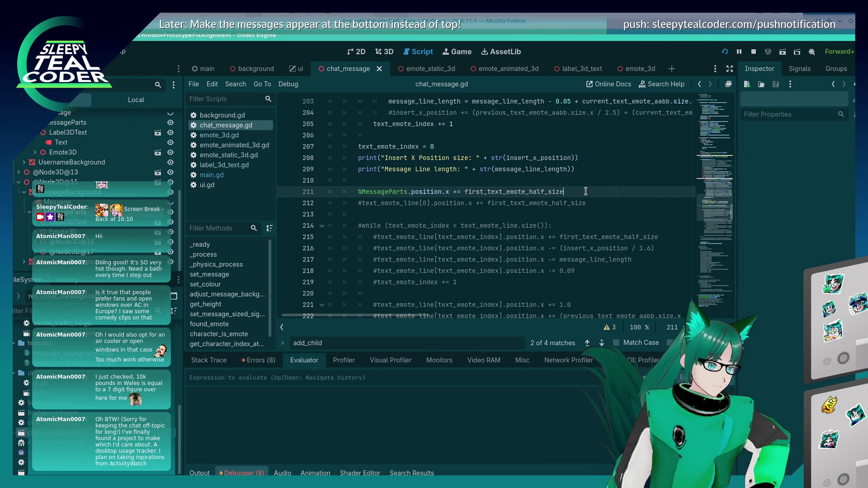
key(Return)
text(print)
key(BackSpace)
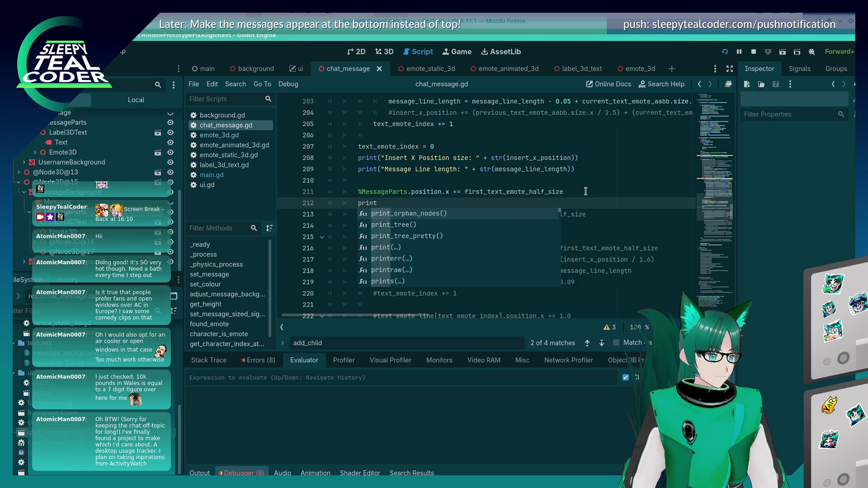
text((str(%)
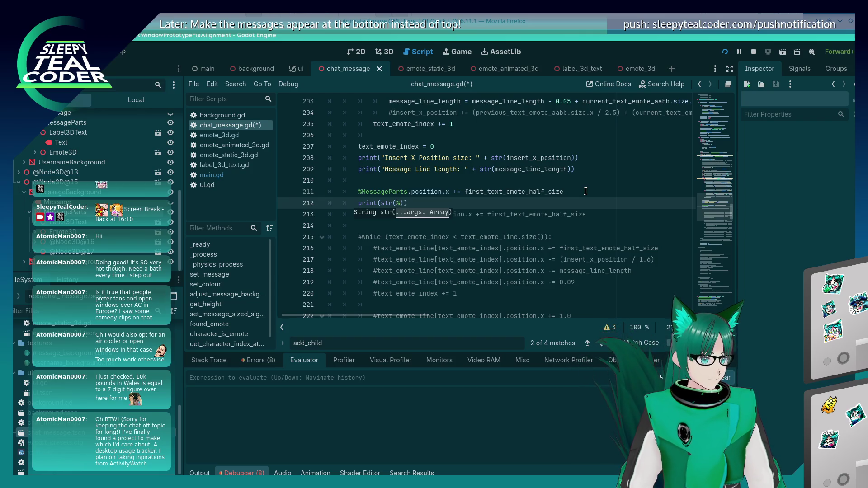
text(Mes)
text(sageParts.get_aabb()
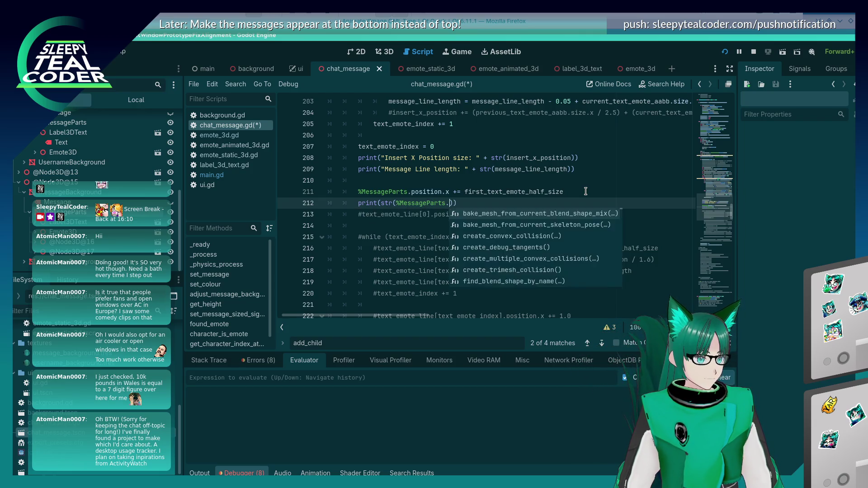
key(Escape)
key(ctrl+s)
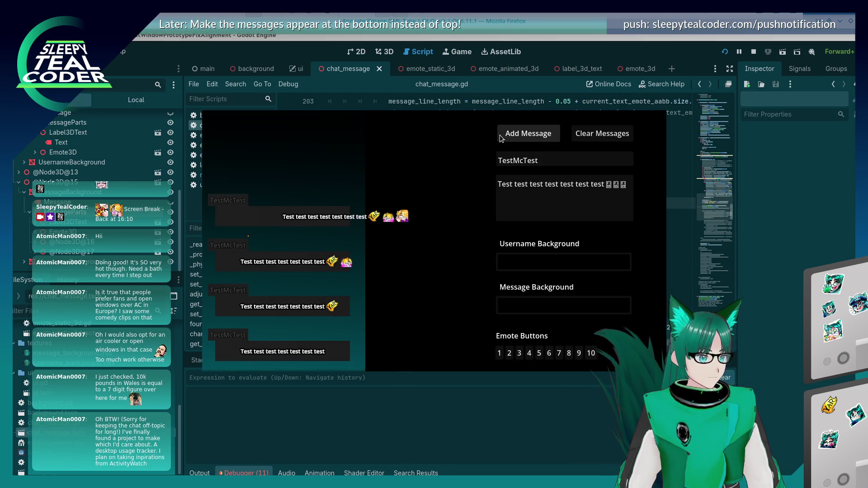
Step: Post a test message in the running game and check the Output log's all-zero AABB
click(509, 137)
key(F8)
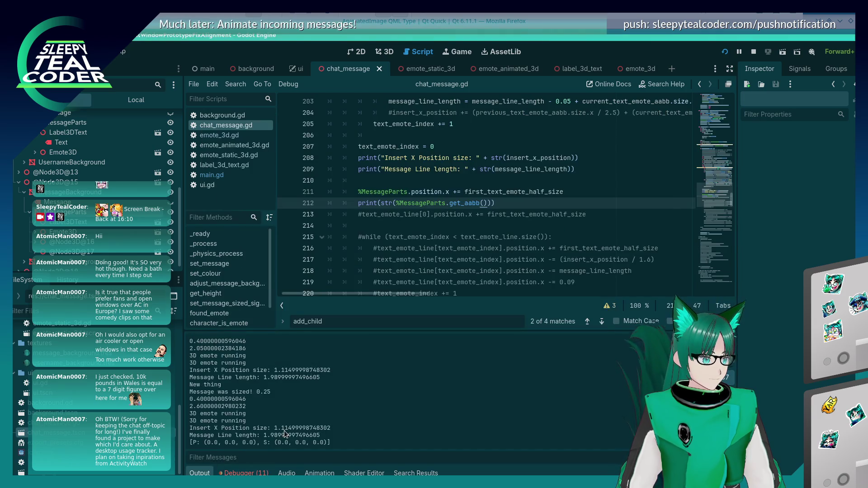
key(alt+Tab)
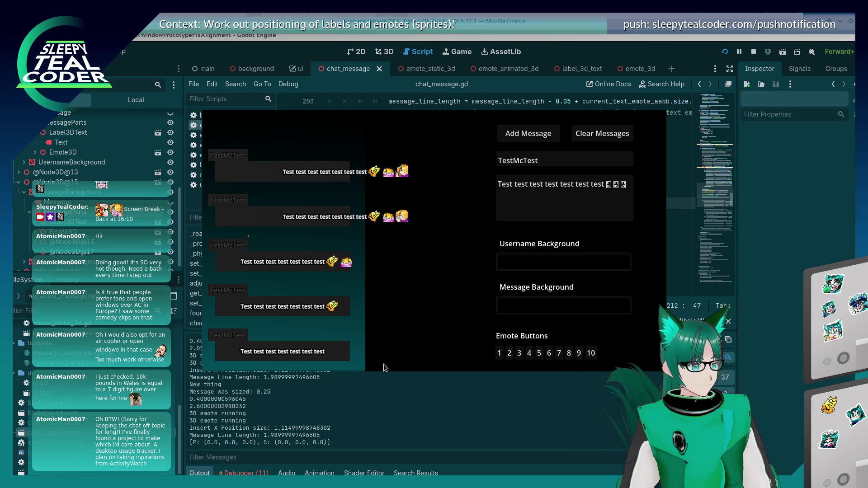
click(397, 346)
Step: Add line 212 shifting %MessageParts.position.x left by (message_line_length
click(523, 195)
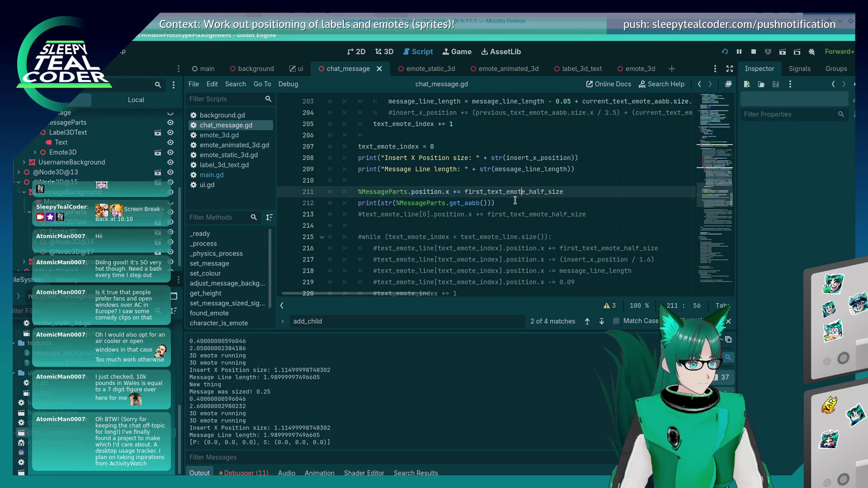
key(shift+Home)
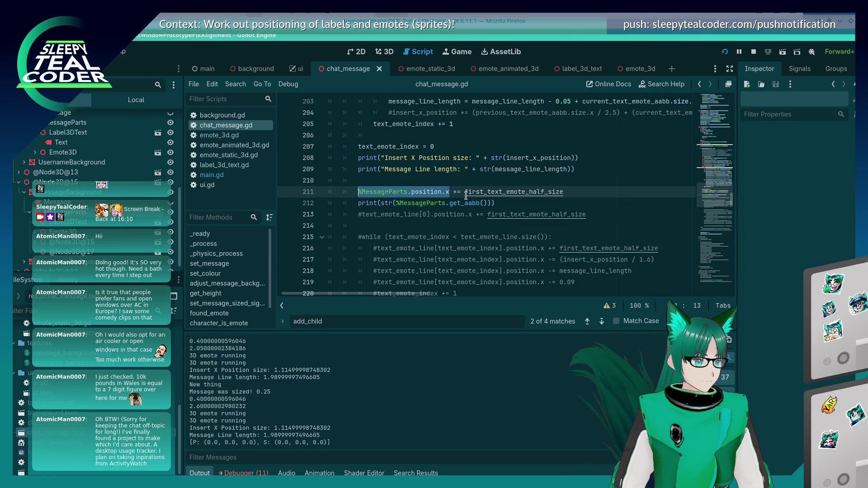
key(ctrl+c)
key(End)
key(Return)
key(ctrl+v)
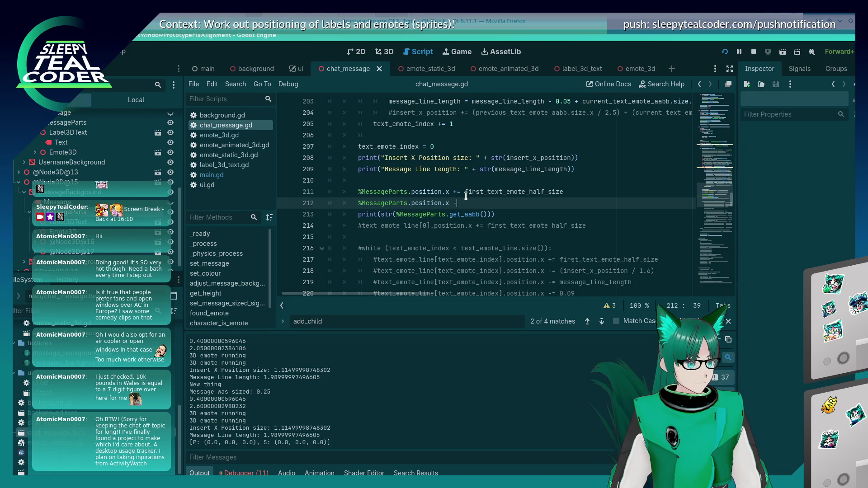
text(= )
text(mess)
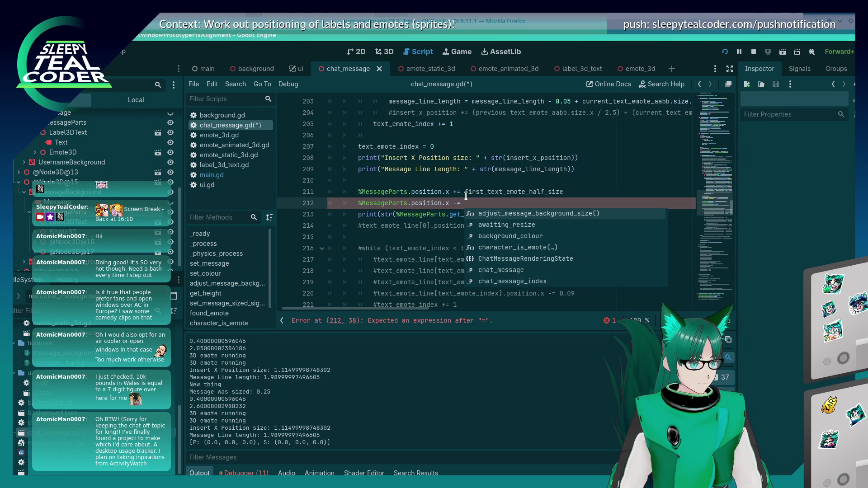
key(Down)
key(Return)
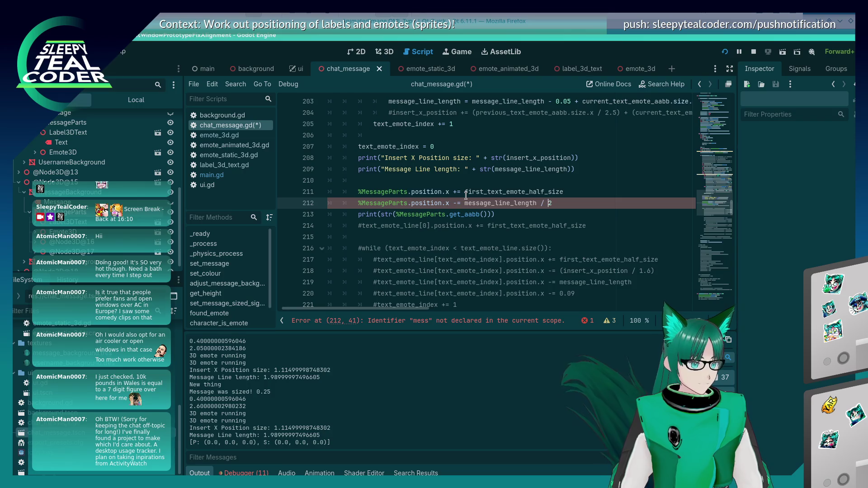
click(466, 197)
text(()
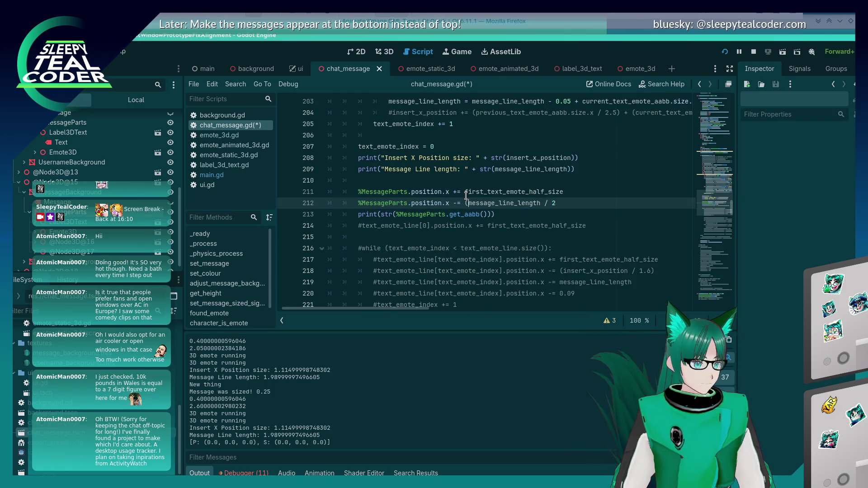
Step: Test the bubbles in the game, divide the offset by 2, and rerun twice
key(F5)
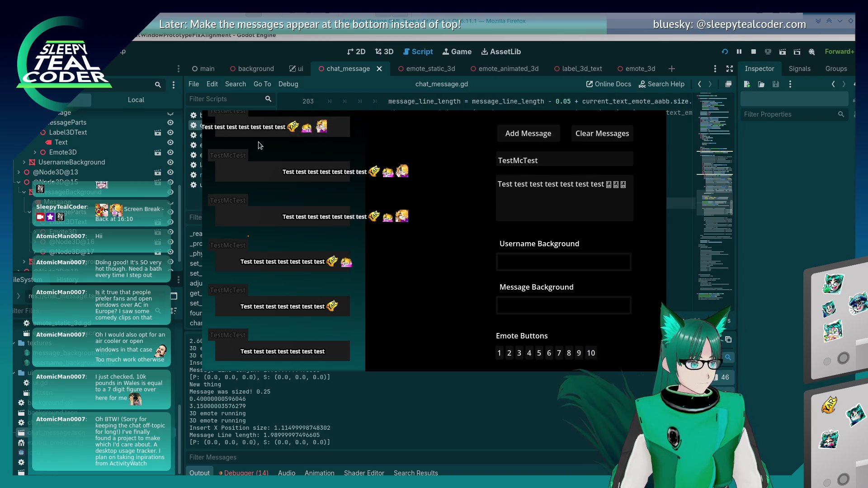
key(F8)
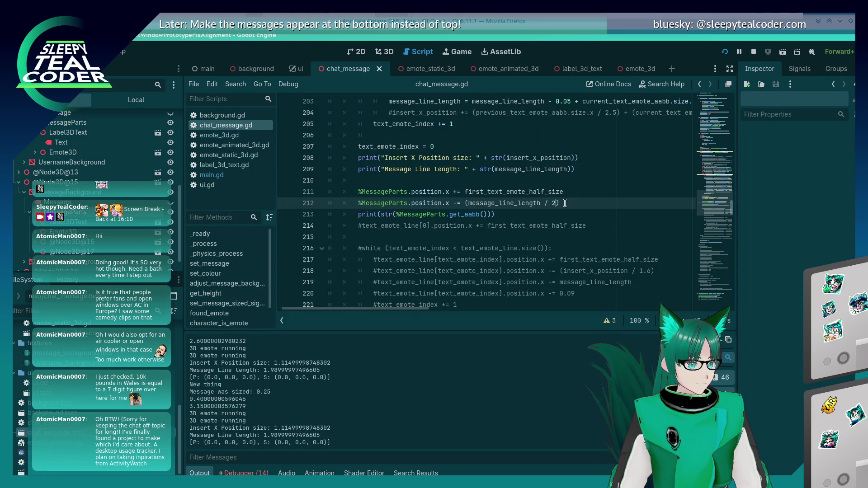
text(2)
key(F5)
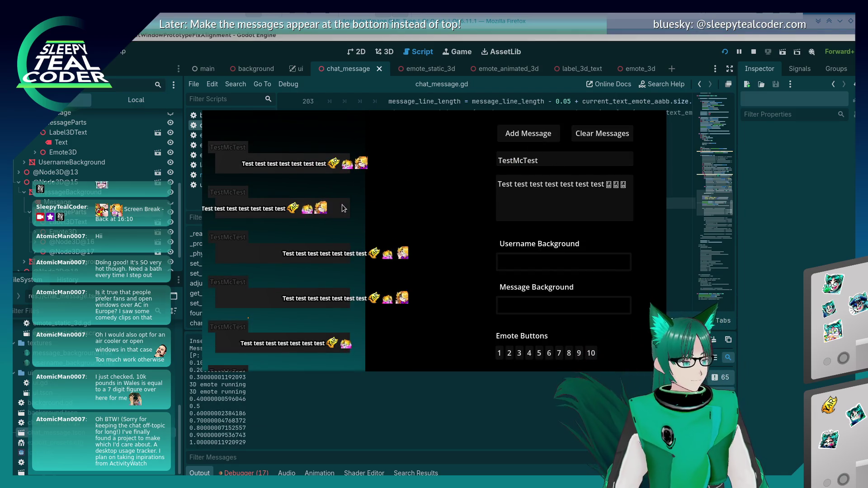
key(F8)
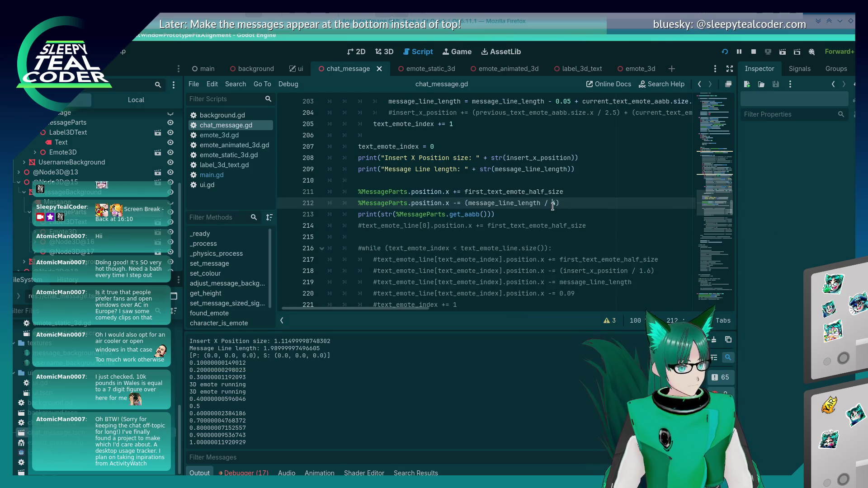
key(F5)
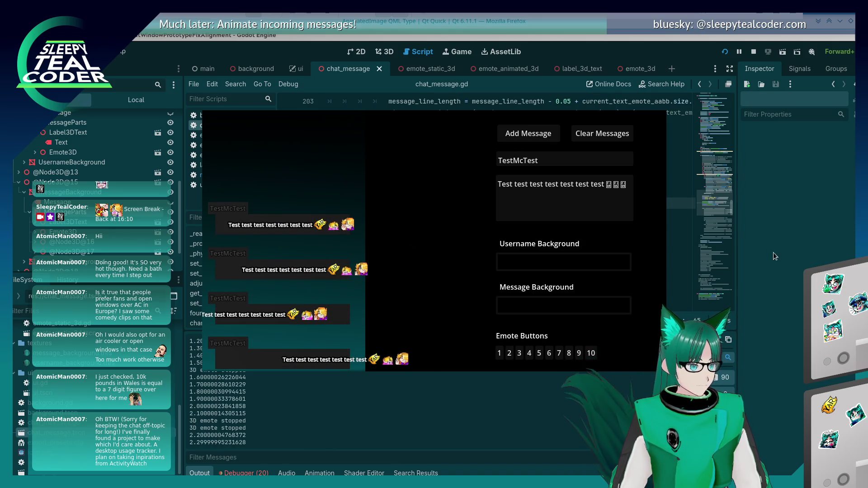
key(F8)
Step: Delete the MessageParts offset line 212
click(572, 200)
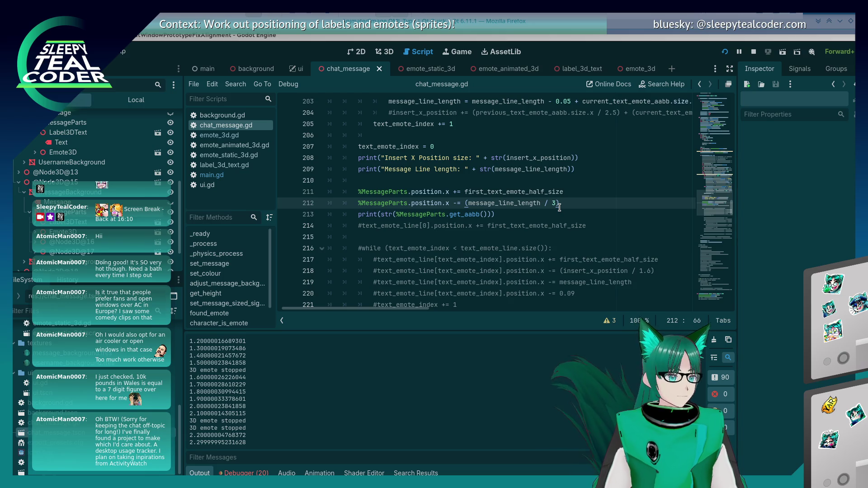
key(shift+Home)
key(BackSpace)
key(BackSpace)
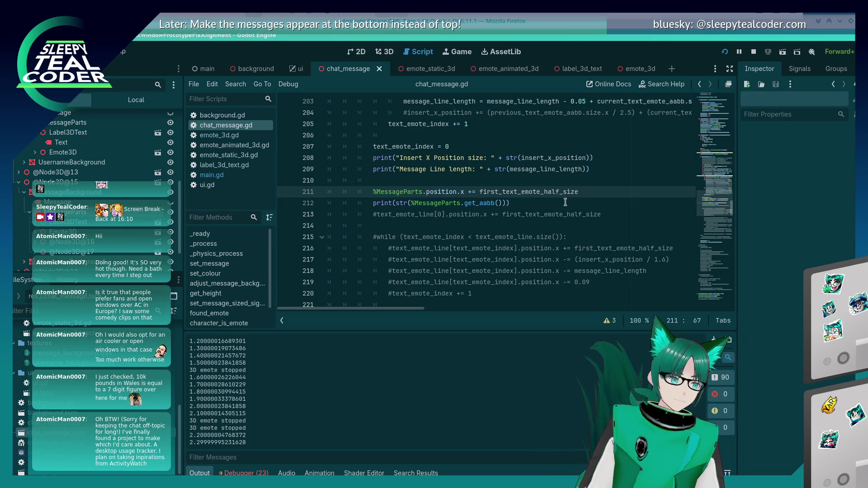
click(502, 204)
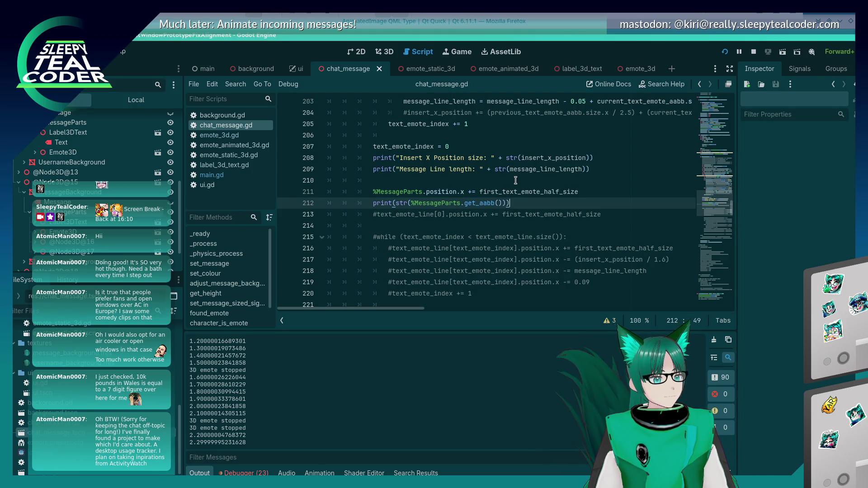
click(515, 188)
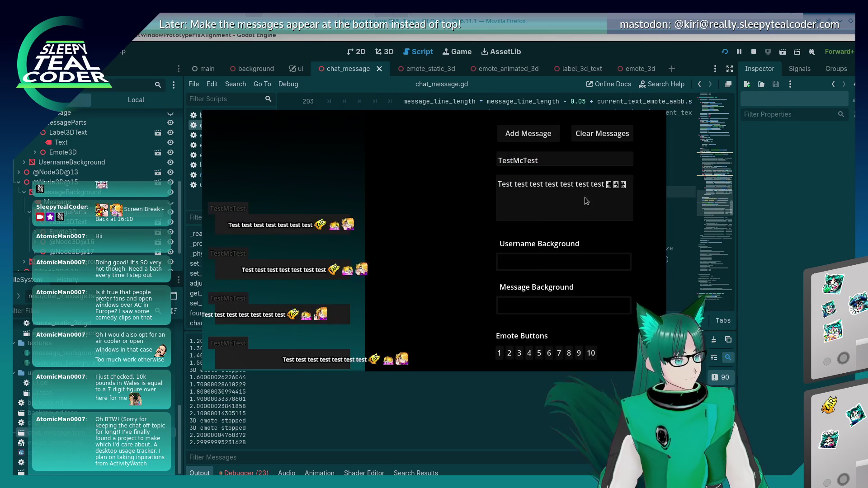
click(554, 204)
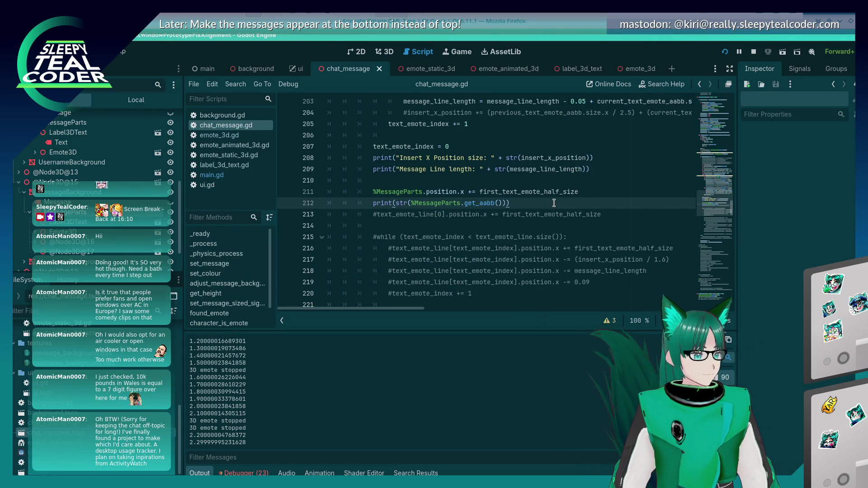
key(shift+Home)
key(shift+Home)
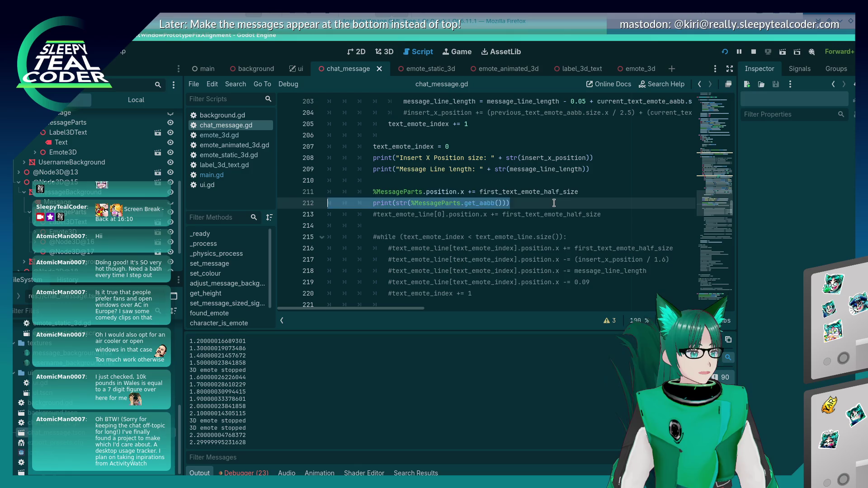
key(BackSpace)
key(BackSpace)
scroll(554, 203, up, 1)
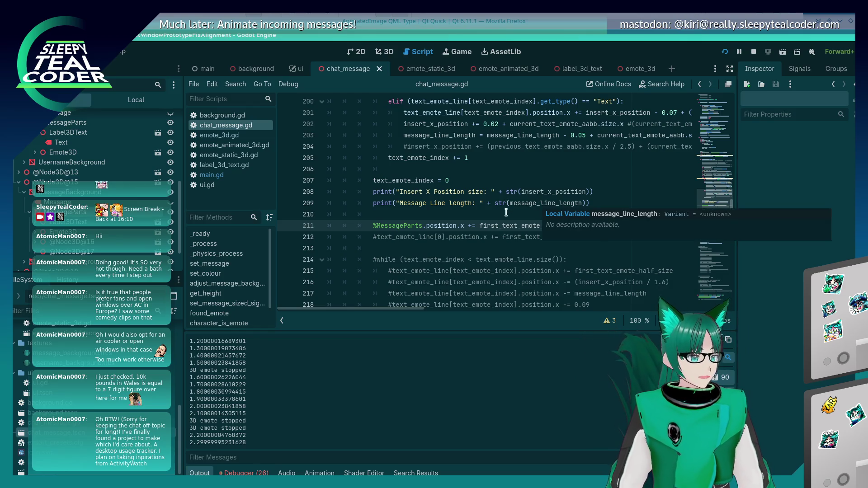
scroll(464, 241, up, 20)
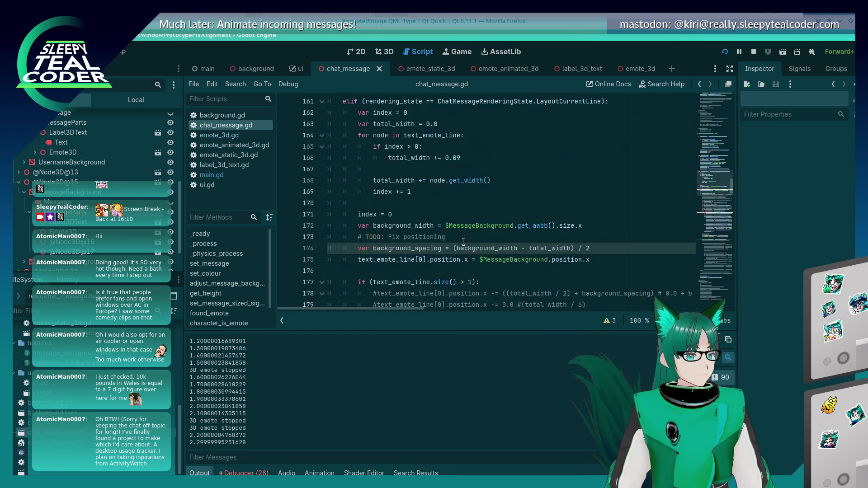
scroll(464, 245, up, 20)
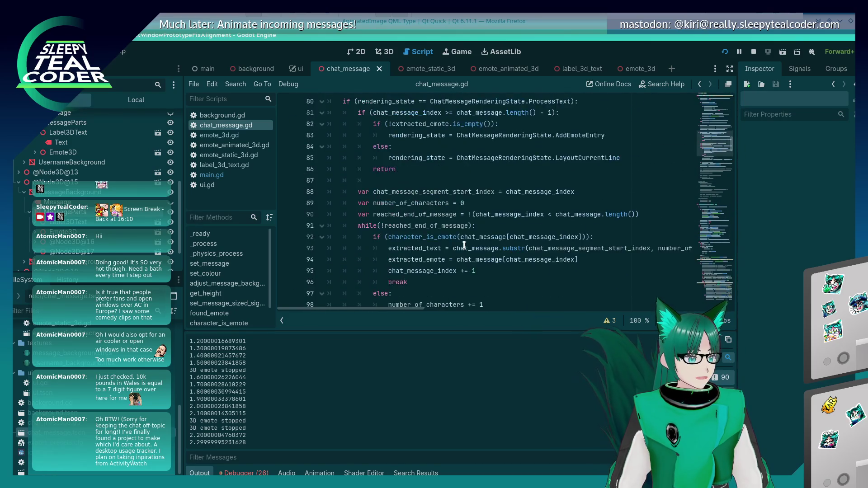
scroll(463, 245, down, 2)
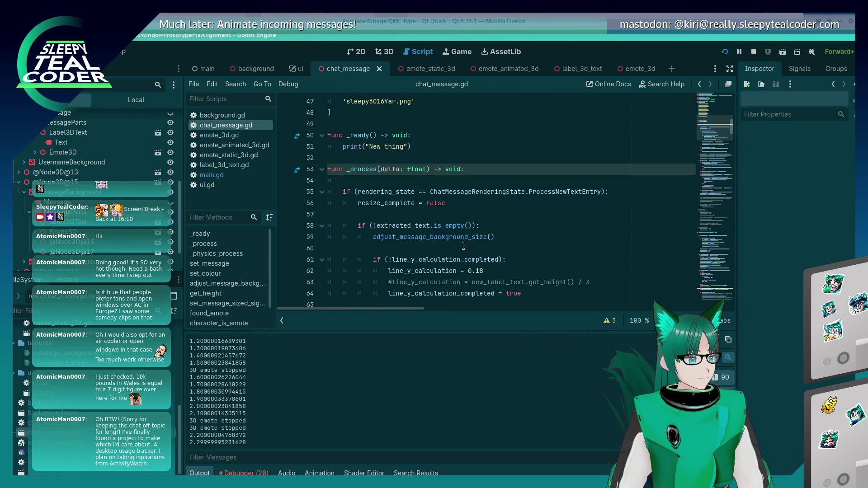
scroll(463, 246, down, 18)
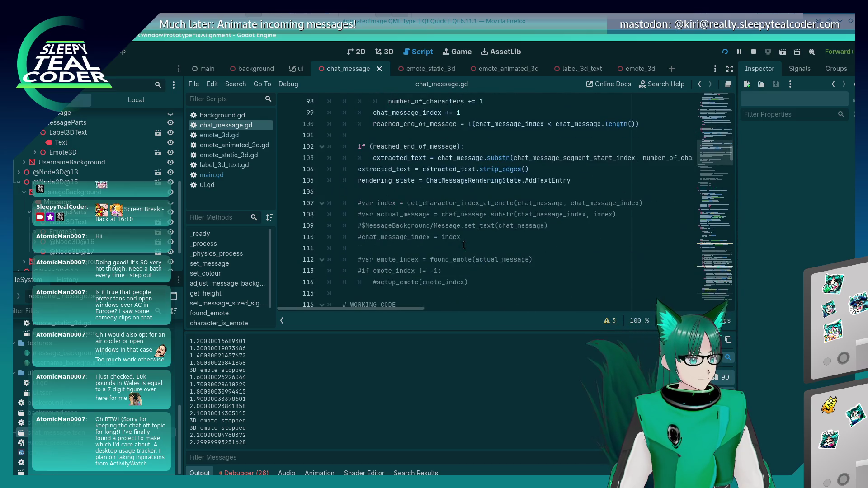
scroll(464, 245, down, 4)
scroll(463, 244, up, 5)
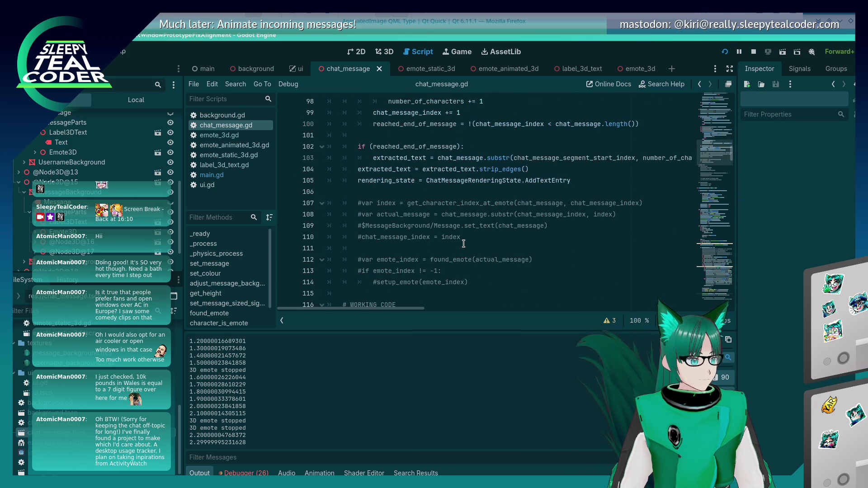
scroll(464, 245, up, 17)
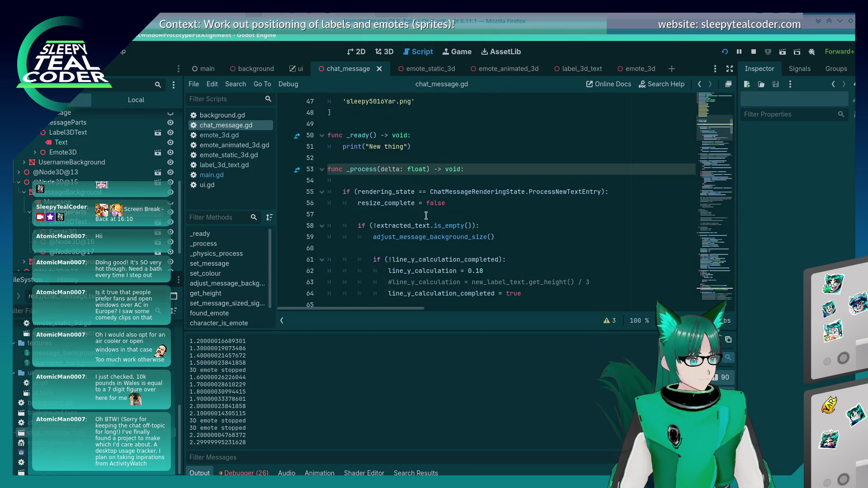
Step: Print %MessageParts.get_aabb() in _process, run, and add two test messages
click(418, 188)
key(Return)
key(Return)
key(ctrl+v)
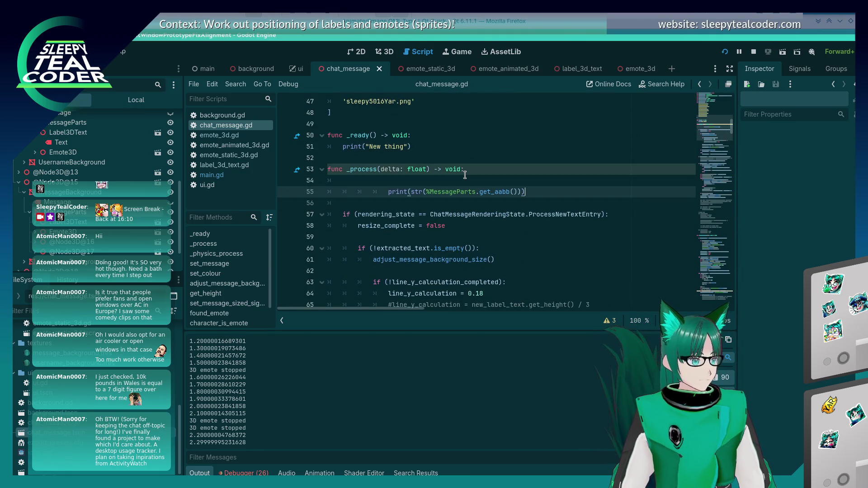
key(Home)
key(BackSpace)
key(BackSpace)
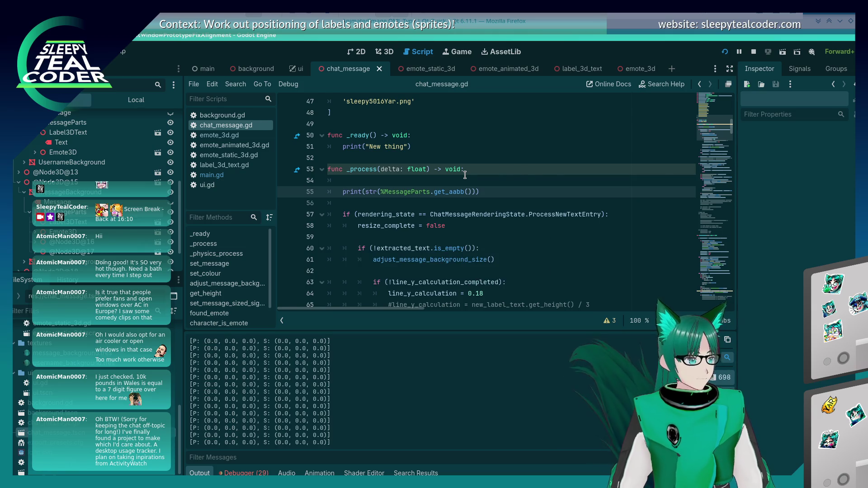
click(519, 135)
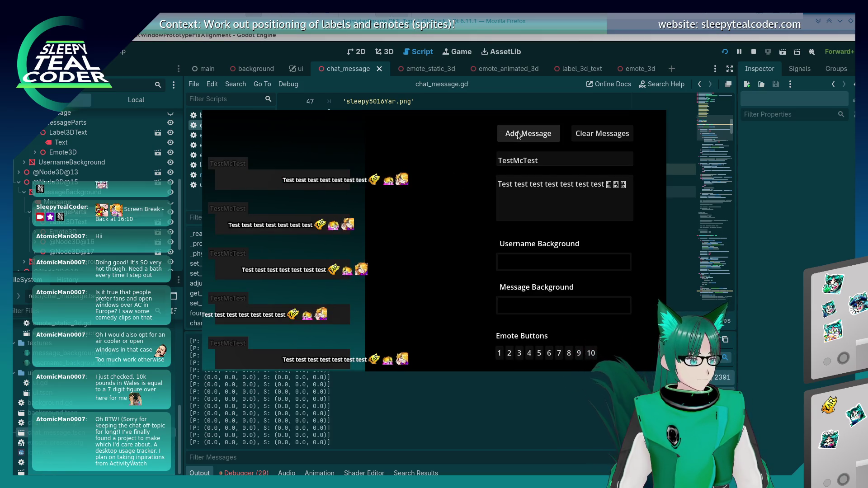
click(519, 135)
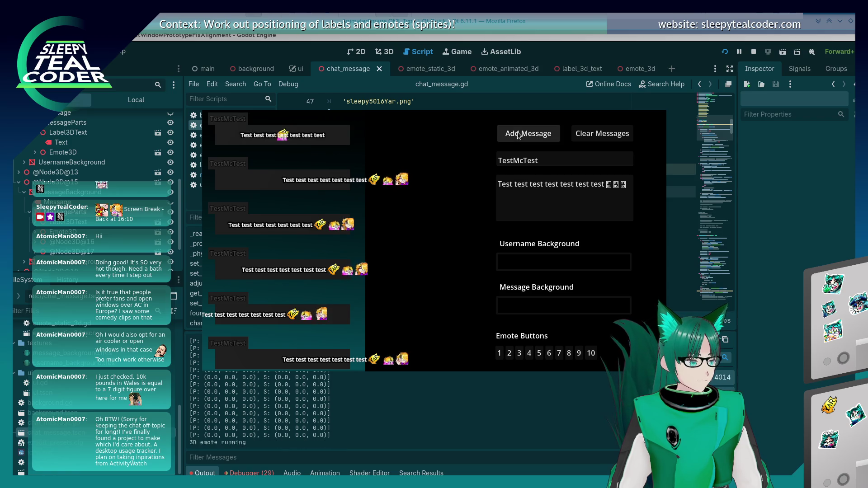
Step: Remove the bounding-box print line and its leftover blank lines
click(438, 428)
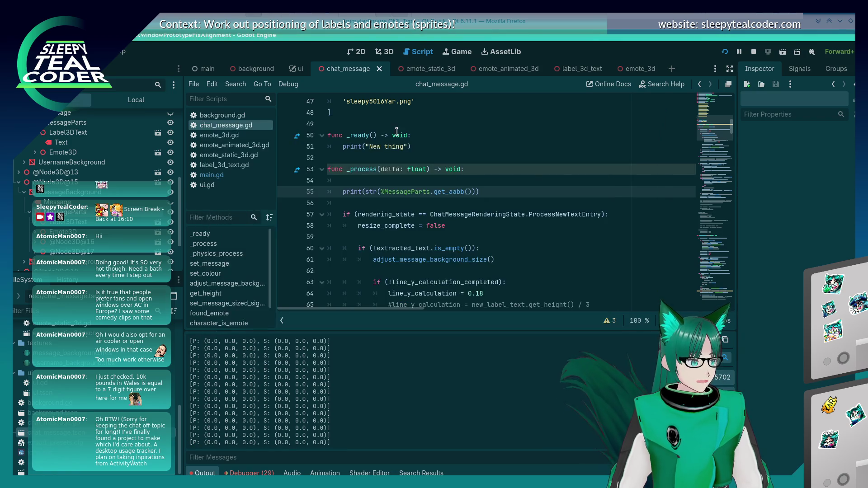
click(397, 183)
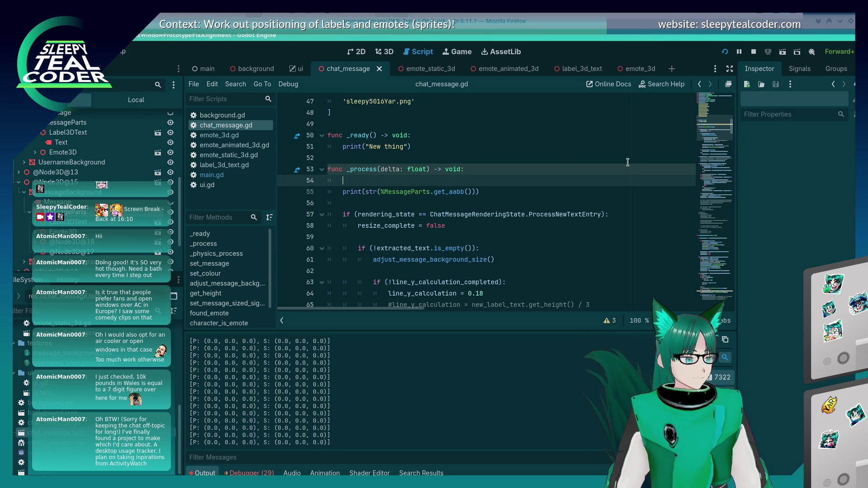
click(498, 193)
key(shift+Home)
key(BackSpace)
key(BackSpace)
key(BackSpace)
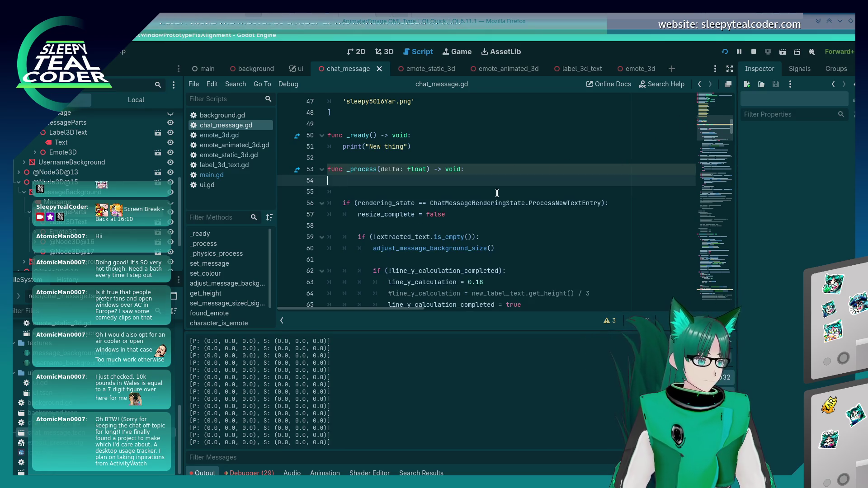
key(BackSpace)
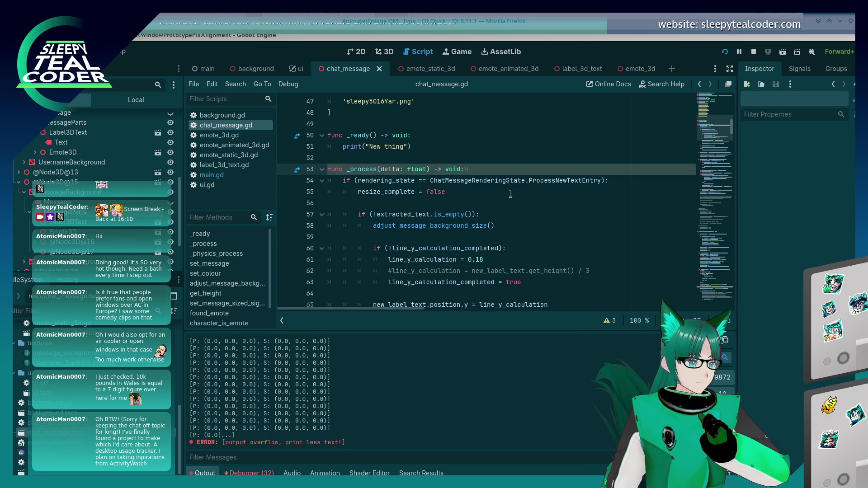
scroll(516, 184, down, 10)
scroll(516, 184, down, 7)
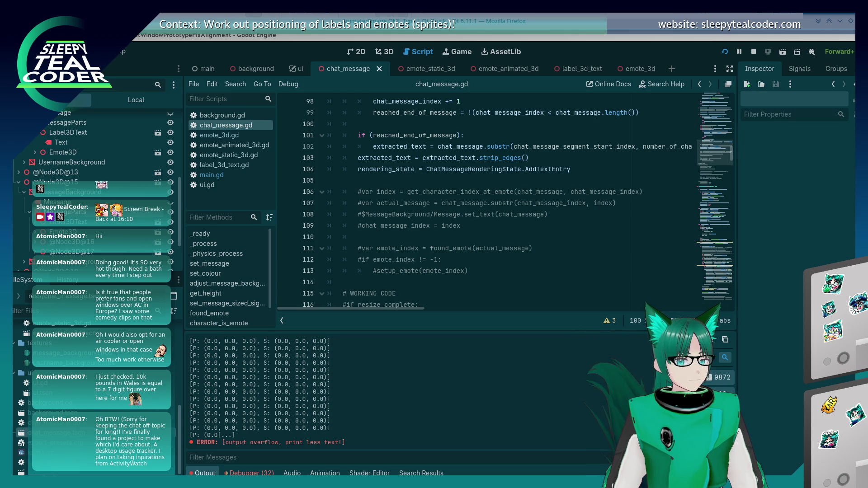
scroll(529, 235, up, 3)
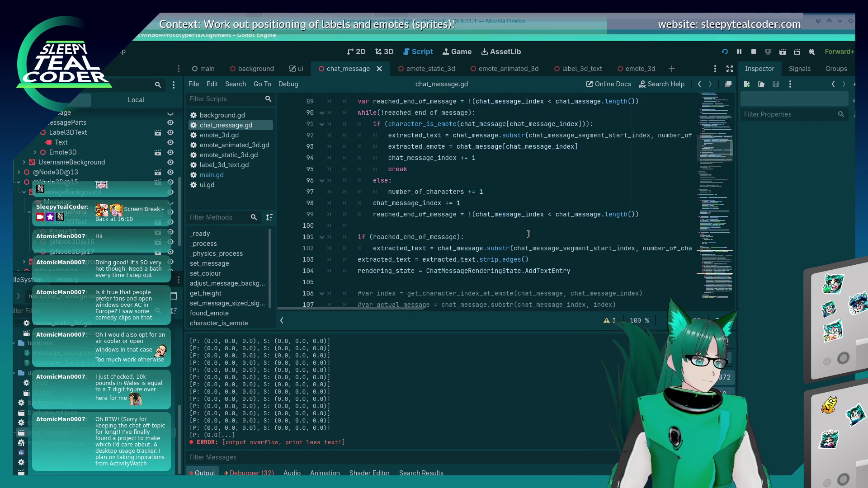
scroll(556, 263, down, 20)
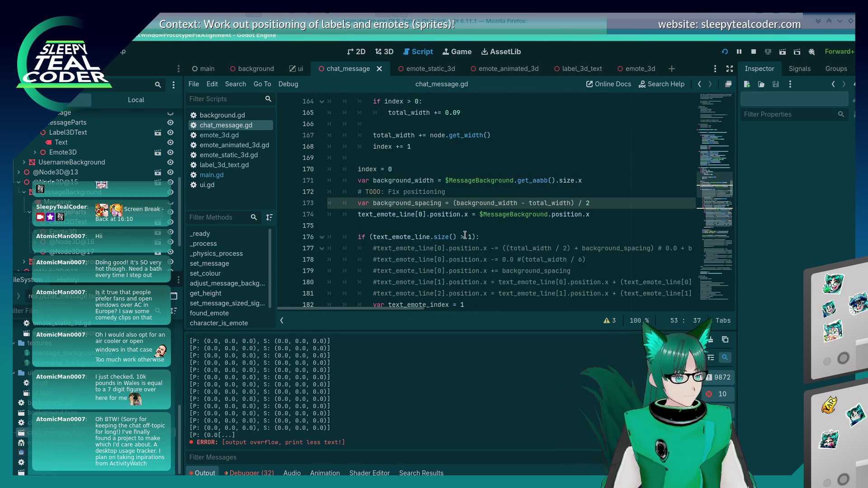
key(alt+Tab)
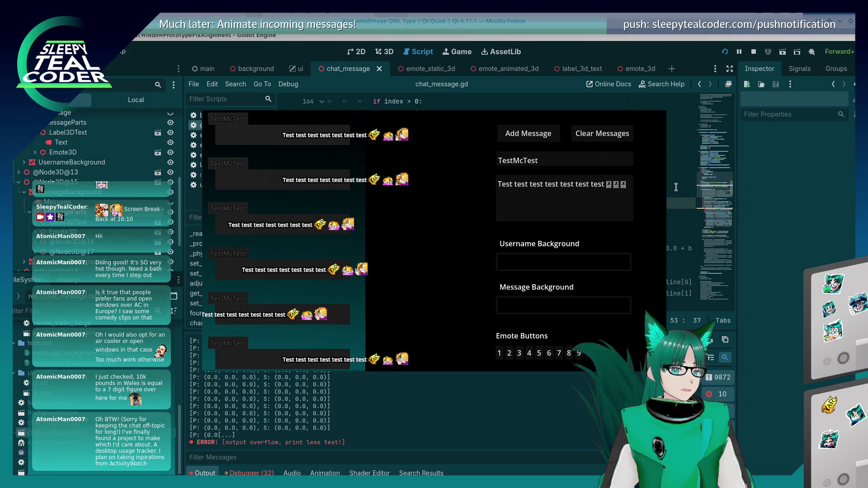
click(563, 216)
click(564, 216)
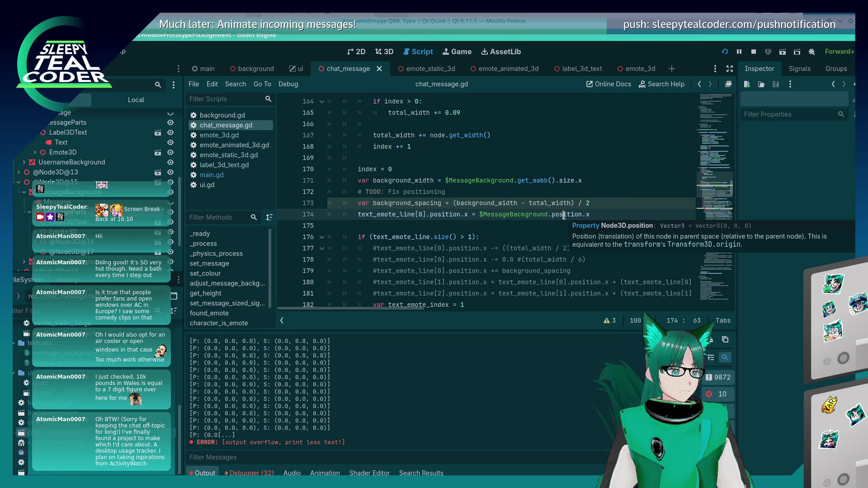
scroll(564, 216, down, 6)
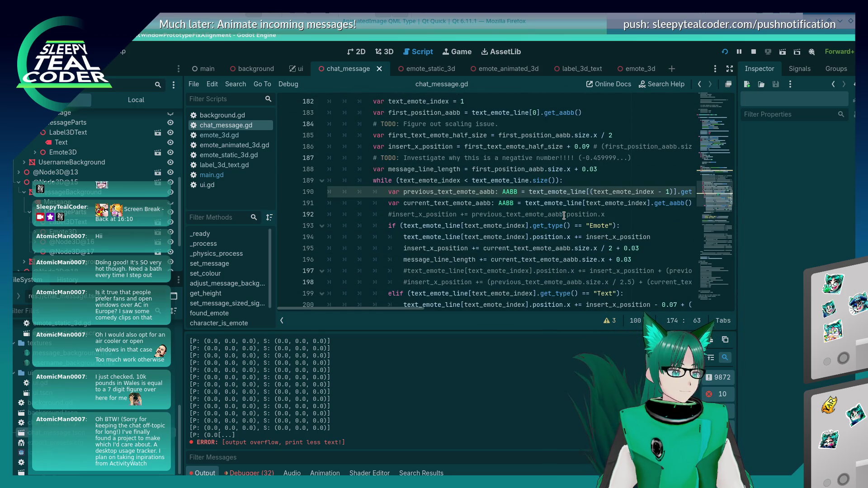
scroll(563, 216, down, 5)
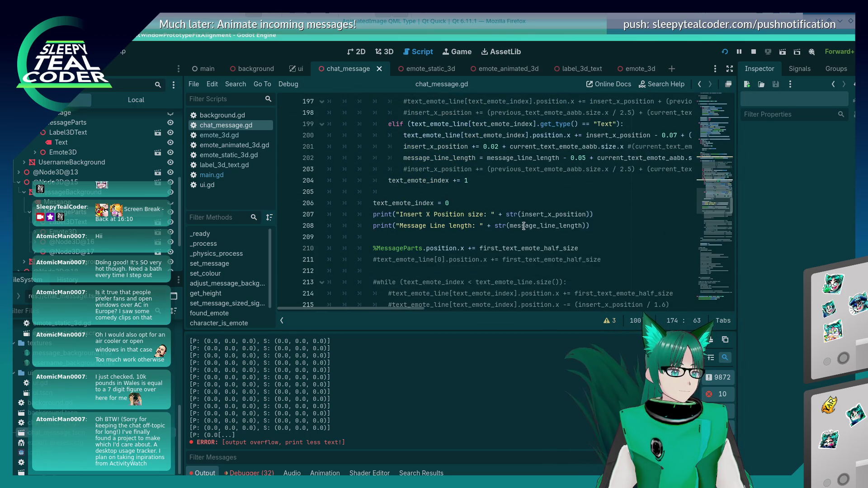
Step: Make line 210 subtract first_text_emote_half_size and post two test messages
double_click(498, 246)
click(504, 249)
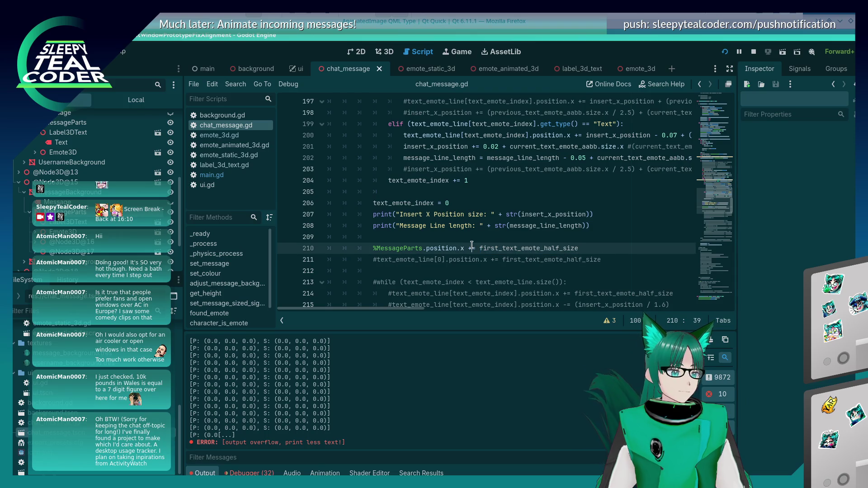
key(F5)
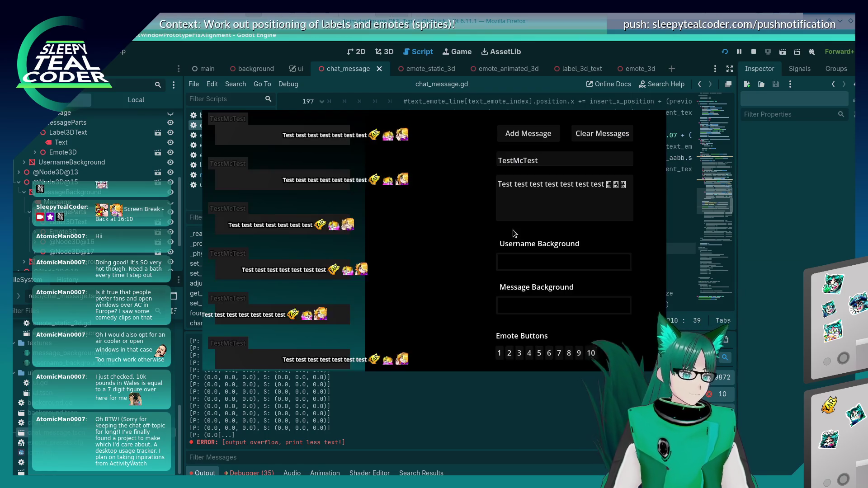
click(514, 139)
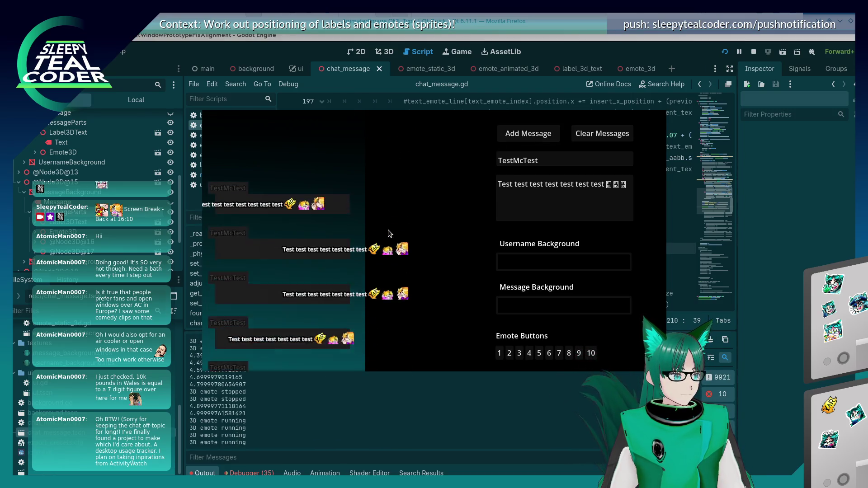
key(alt+Tab)
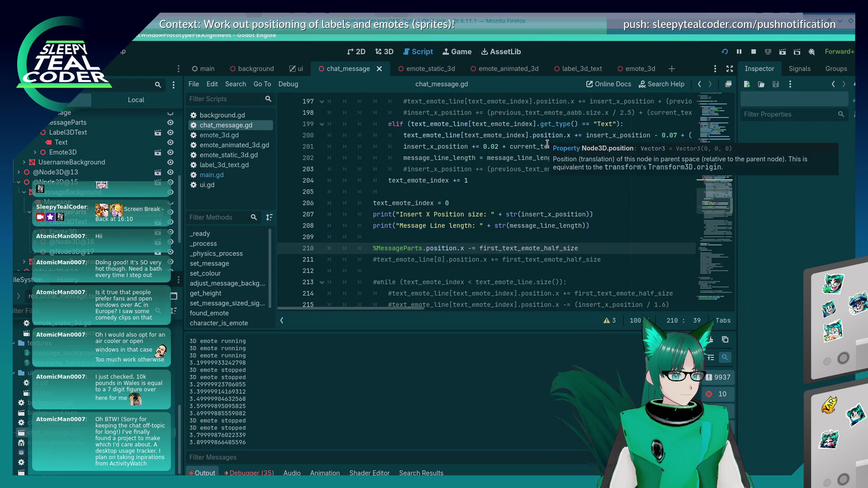
key(alt+Tab)
click(521, 135)
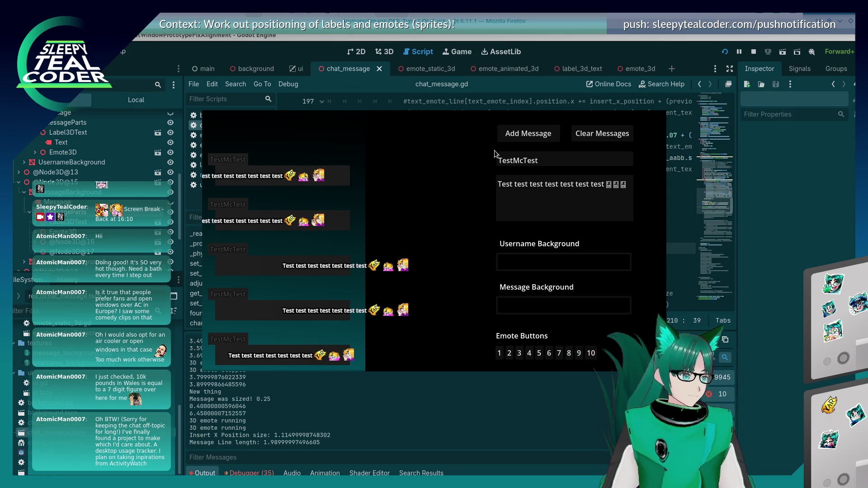
key(alt+Tab)
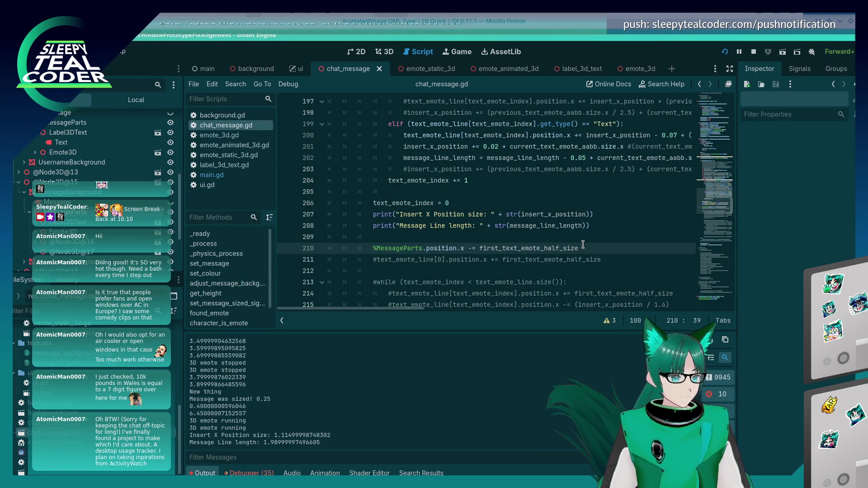
key(shift+Home)
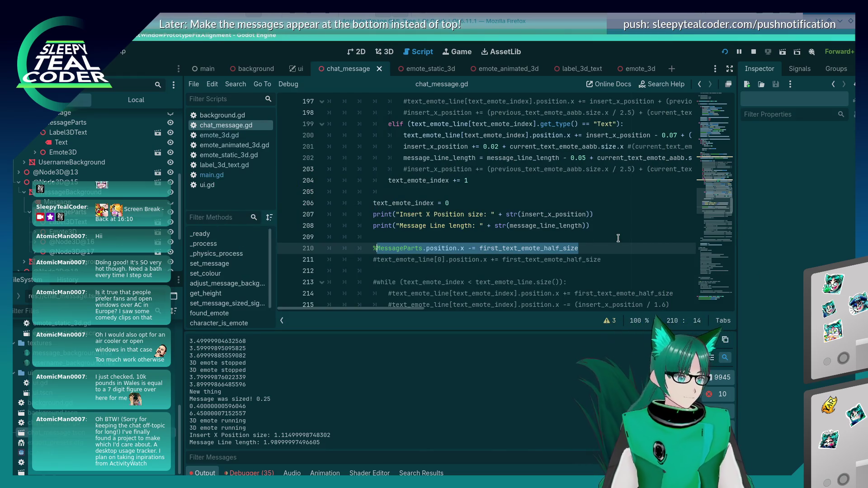
Step: Duplicate line 210 as line 211, changing its operator from -= to +=
key(Left)
key(ctrl+shift+d)
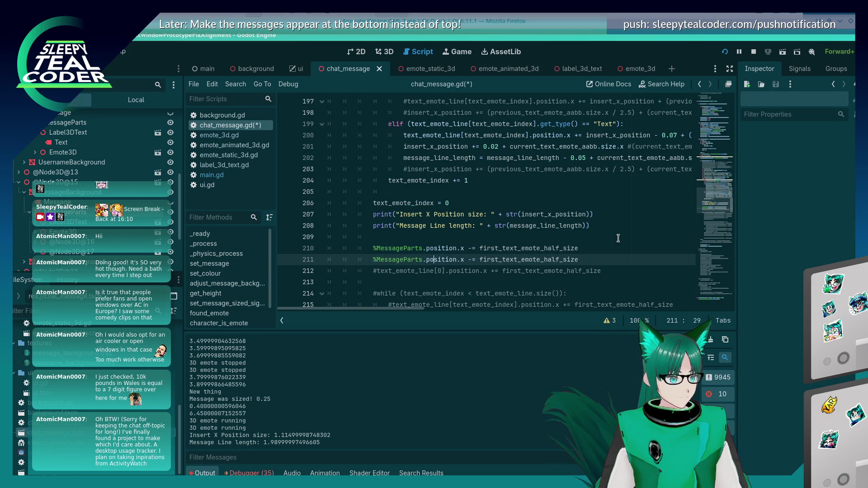
key(Delete)
text(+)
key(End)
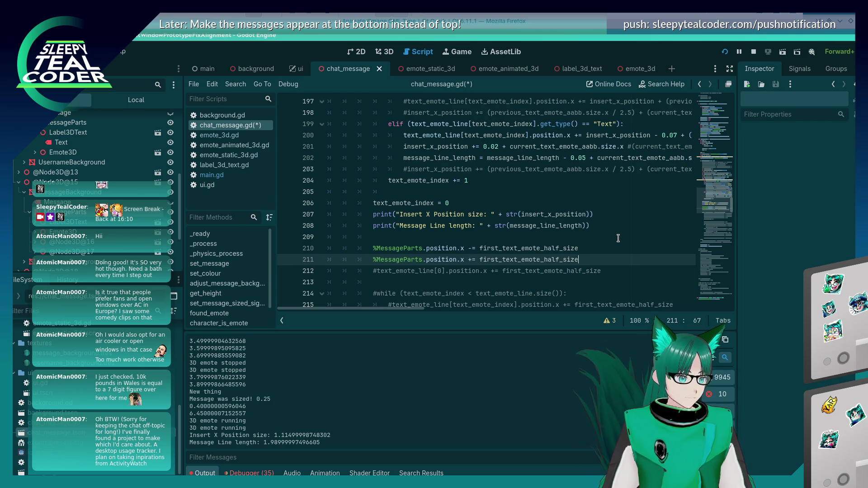
Step: Run the game, post single-emote test messages, then stop it
key(F5)
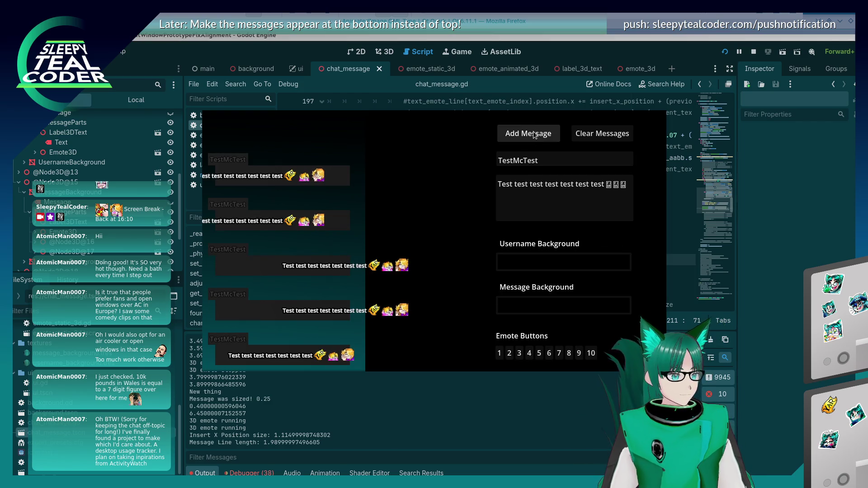
click(549, 132)
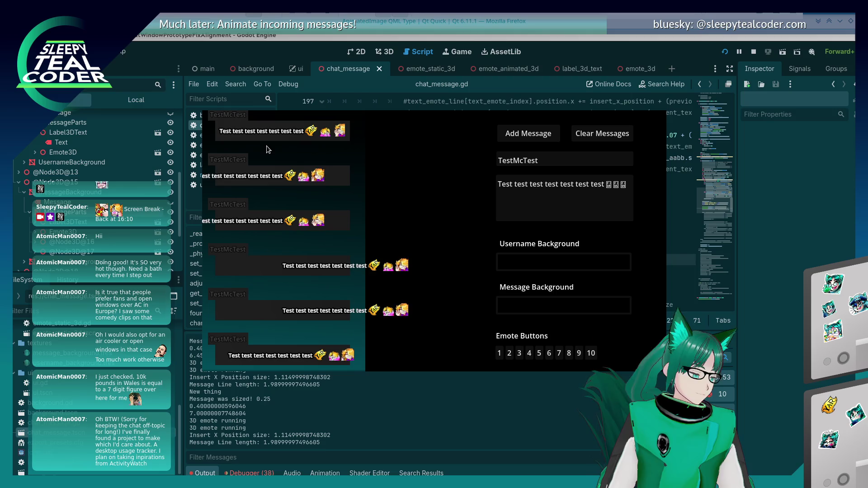
click(624, 196)
drag(627, 184, 612, 184)
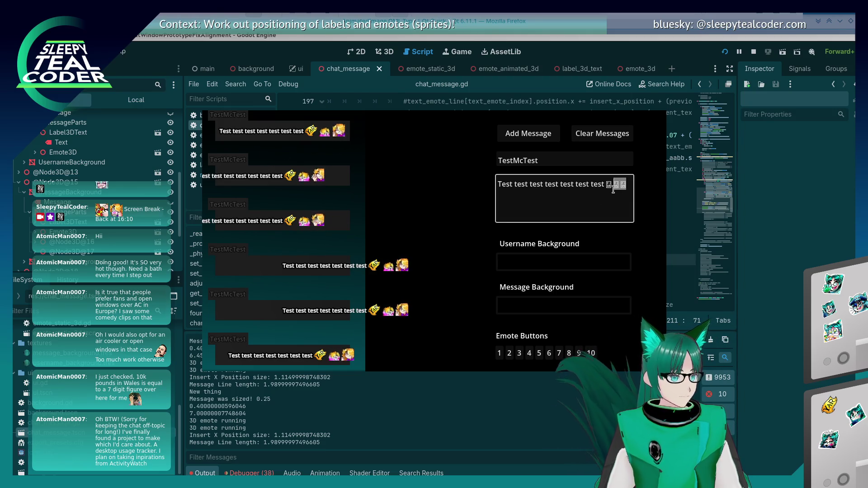
key(BackSpace)
click(548, 139)
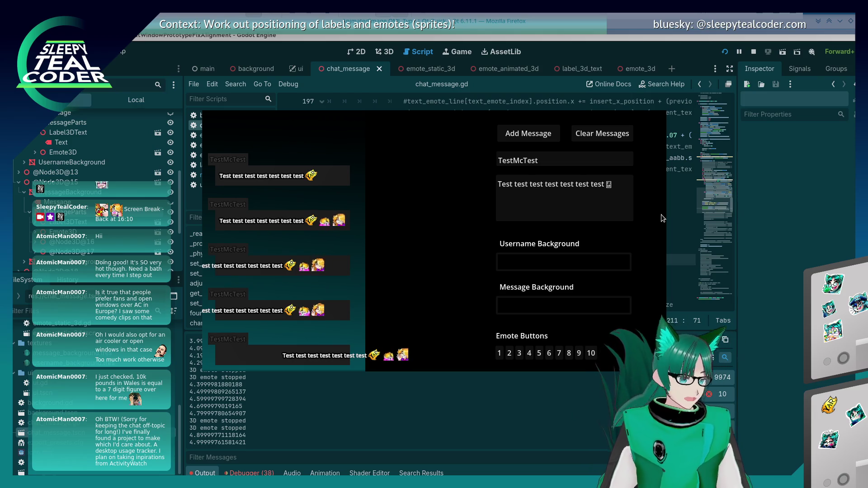
click(526, 138)
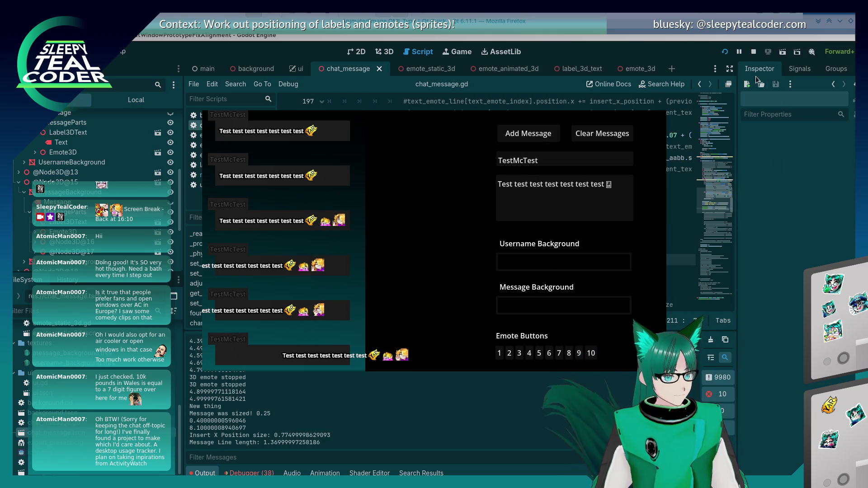
click(726, 51)
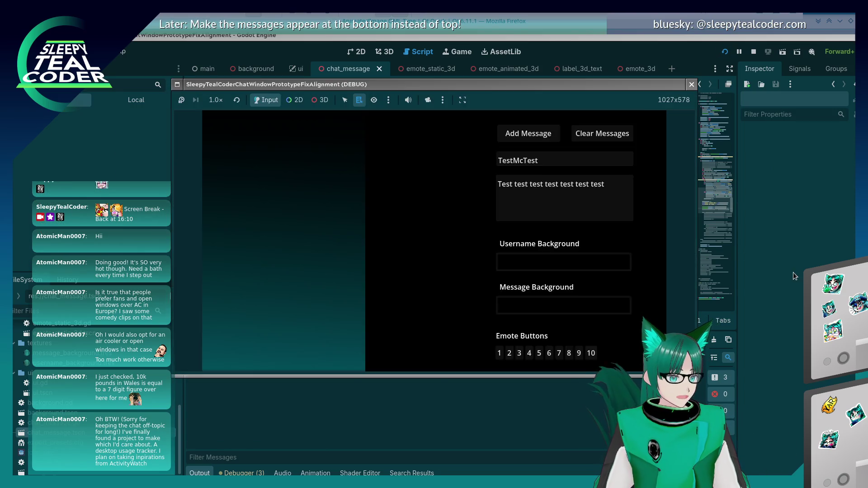
Step: Use (first_text_emote_half_size / 2) on line 211, then post plain and emote messages
click(795, 276)
click(481, 259)
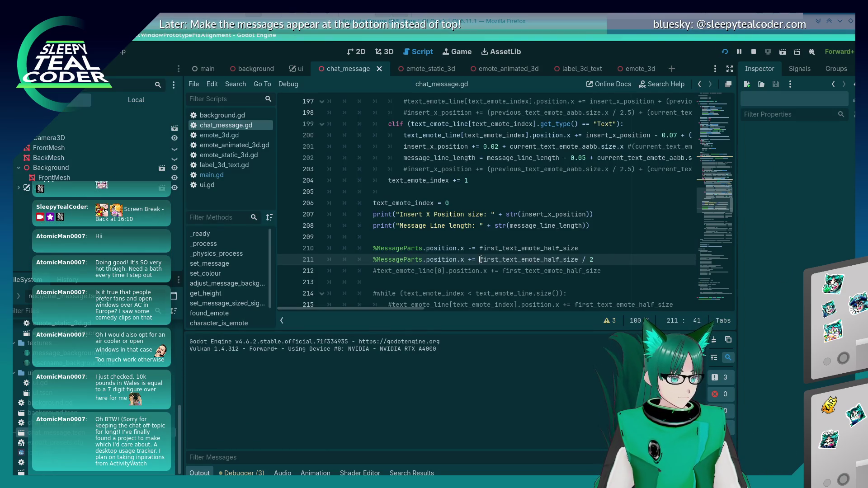
key(F5)
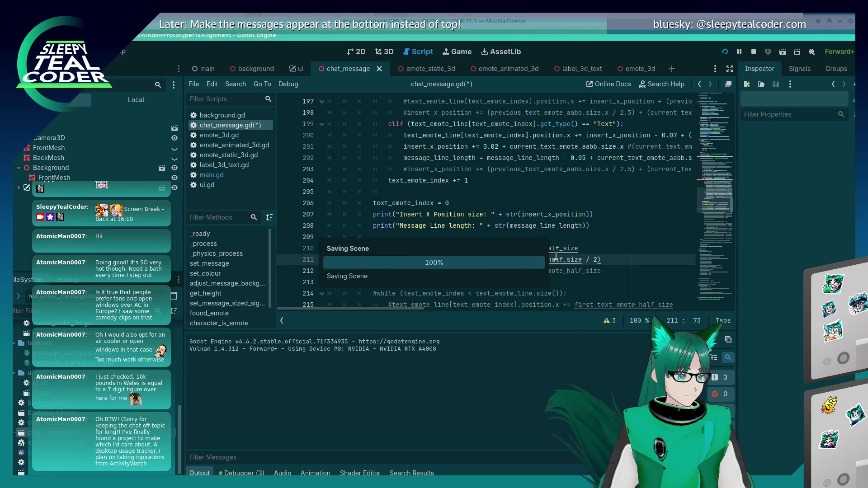
click(538, 140)
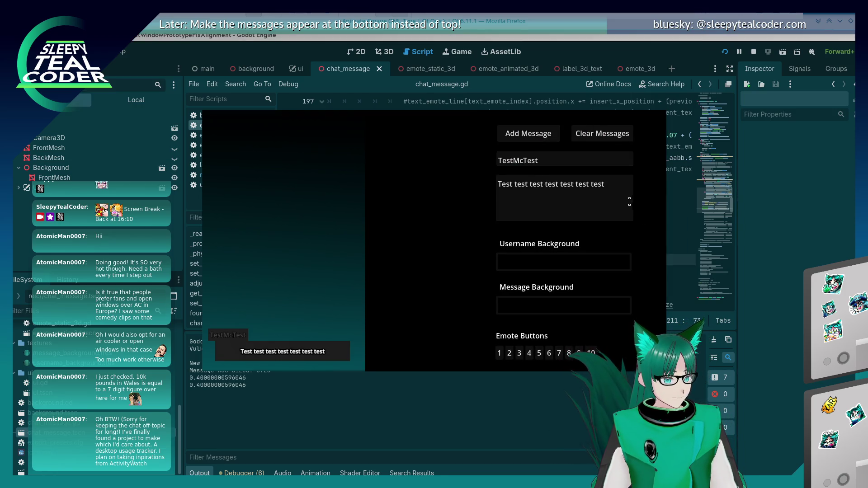
click(529, 355)
click(533, 136)
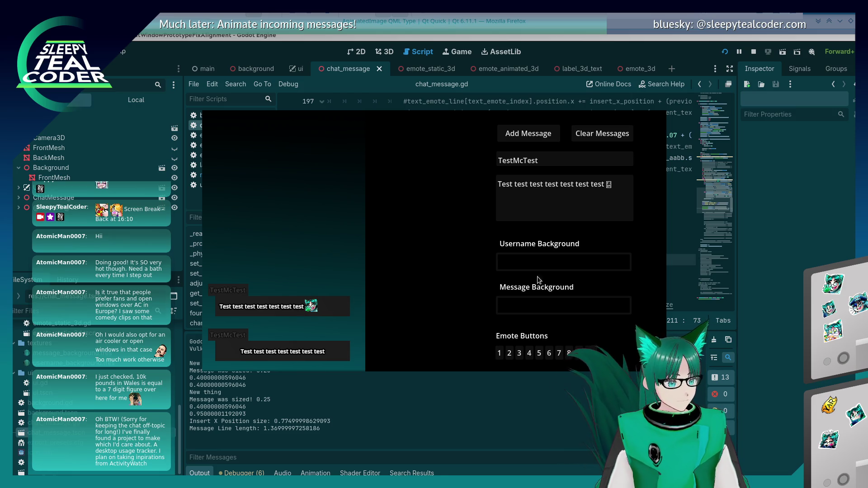
Step: Delete line 211's halved emote width term and comment out line 210
key(F8)
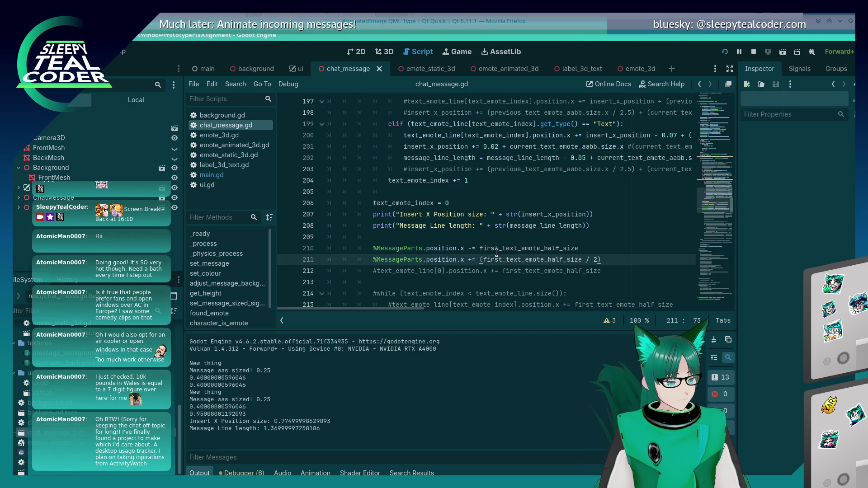
click(465, 260)
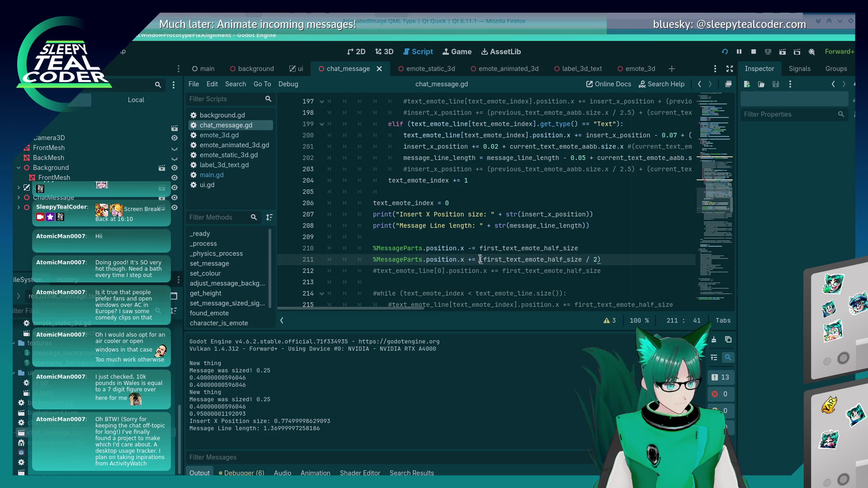
drag(481, 260, 626, 261)
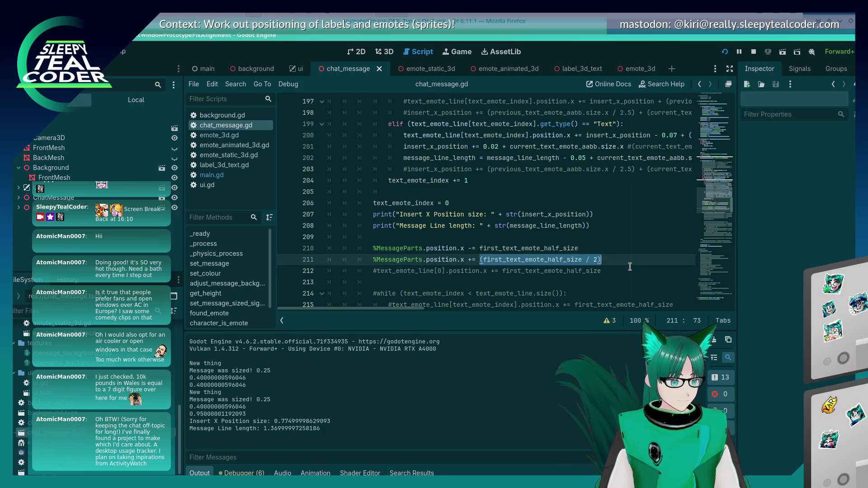
key(BackSpace)
text($)
key(Up)
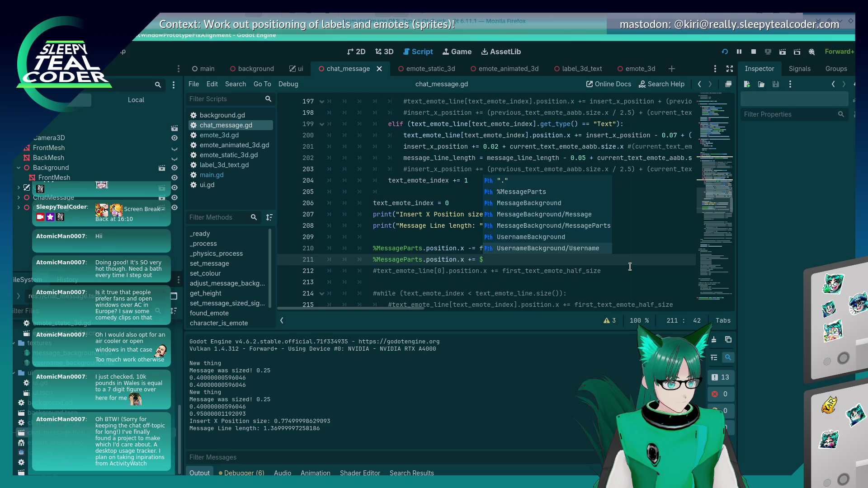
key(Escape)
key(Up)
key(Home)
key(Delete)
text(#)
Step: Make line 211 add $MessageBackground.position.x, rerun, and post a test message
key(Down)
key(End)
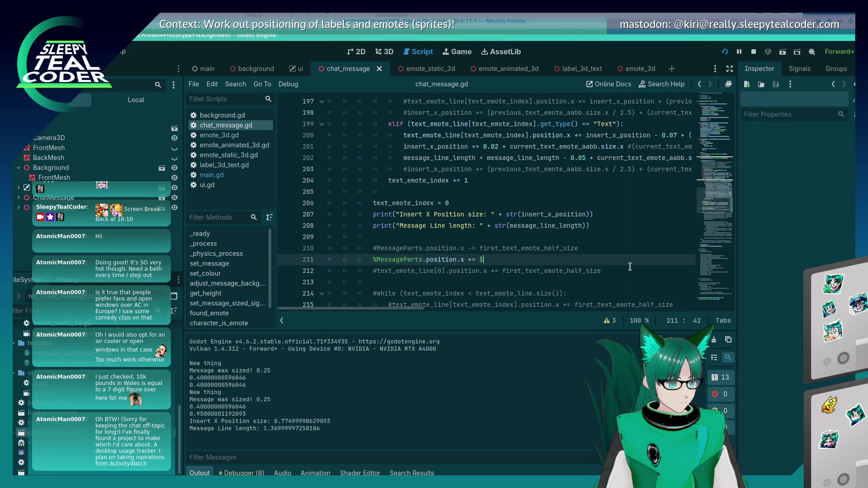
text(Background.)
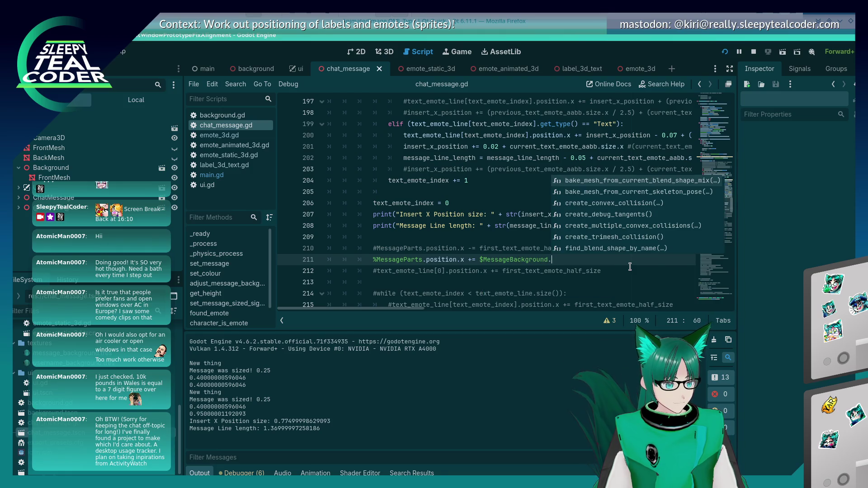
text(pos)
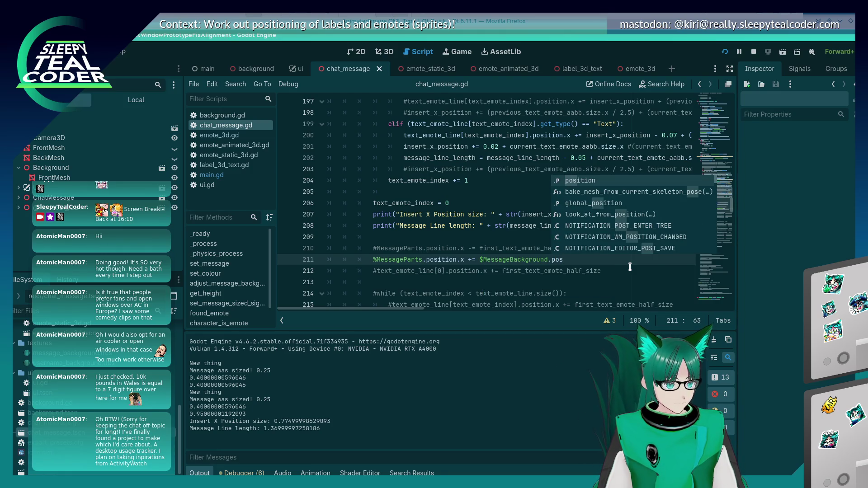
key(Return)
text(.x)
key(F5)
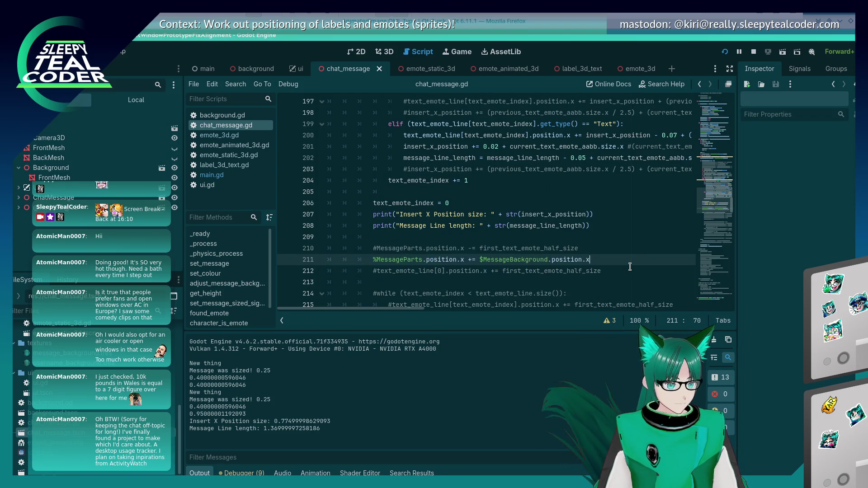
click(538, 136)
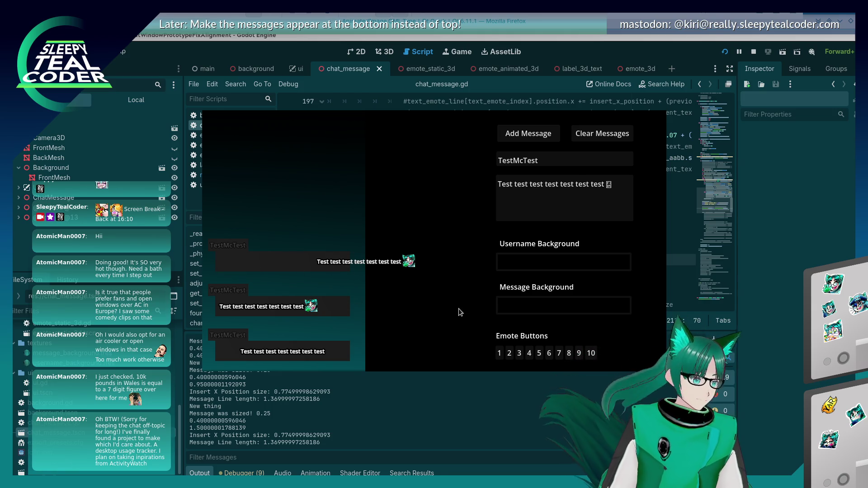
Step: In the 3D view, expand the Remote ChatMessage tree and inspect the live MessageParts node
click(413, 88)
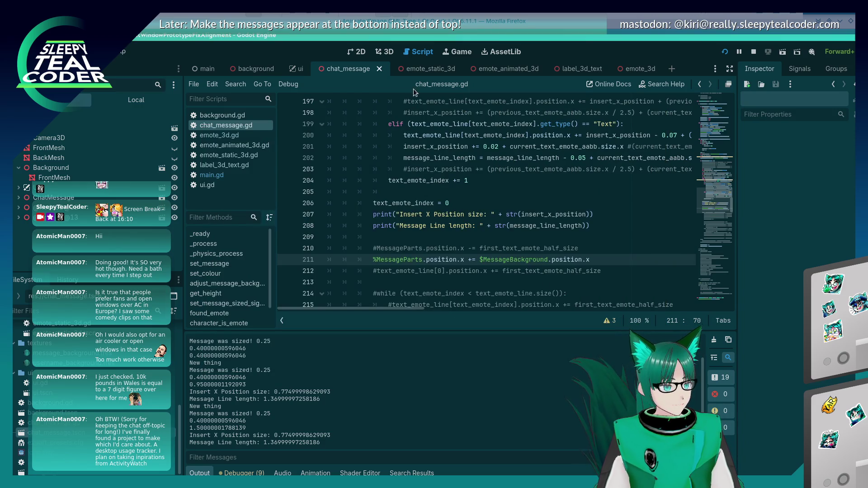
click(387, 52)
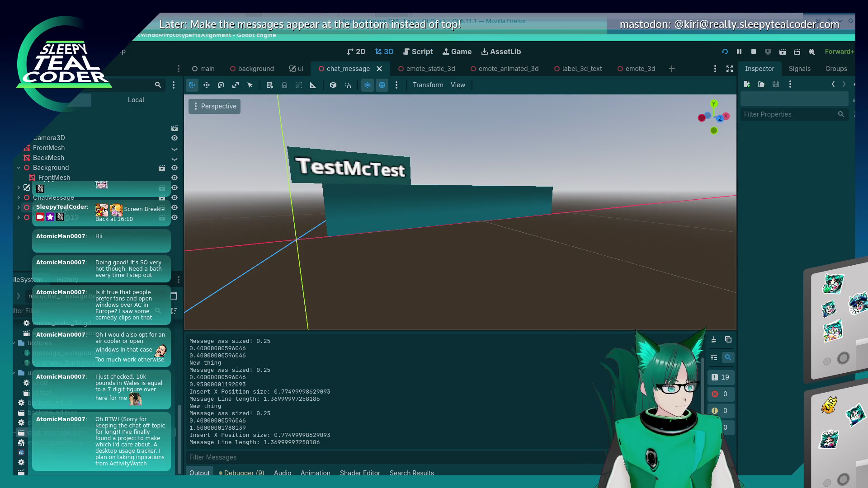
click(19, 207)
click(19, 198)
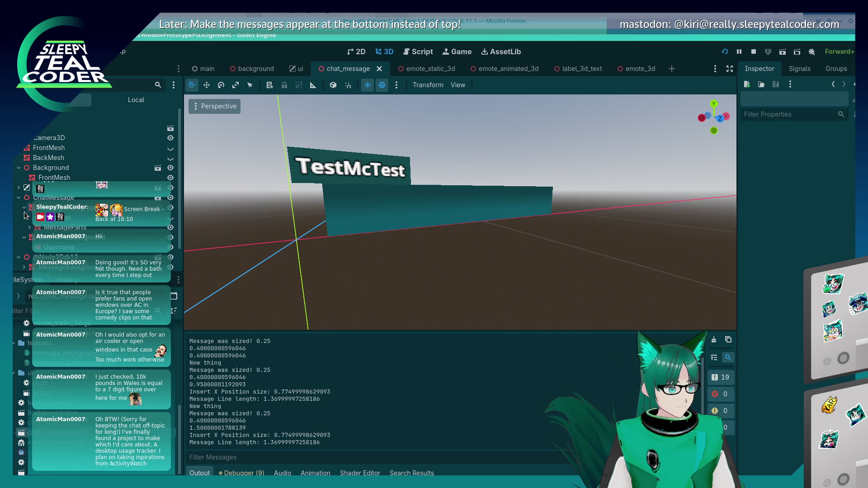
click(30, 228)
click(65, 245)
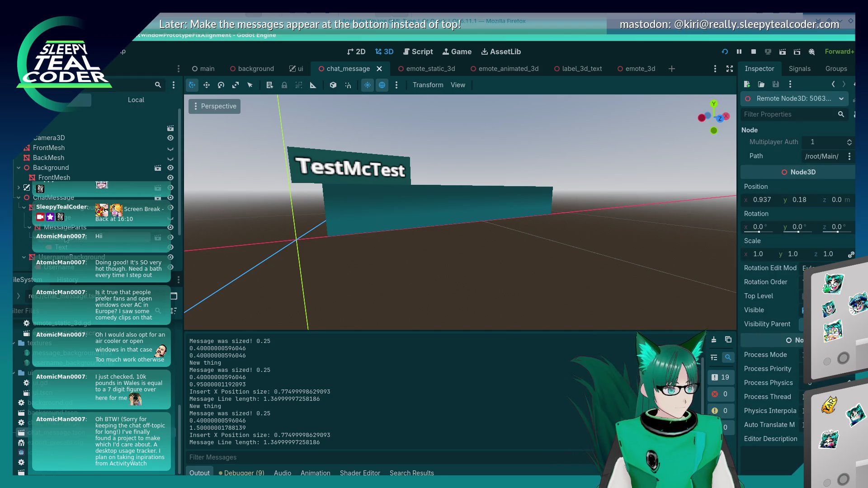
click(66, 229)
drag(454, 238, 421, 261)
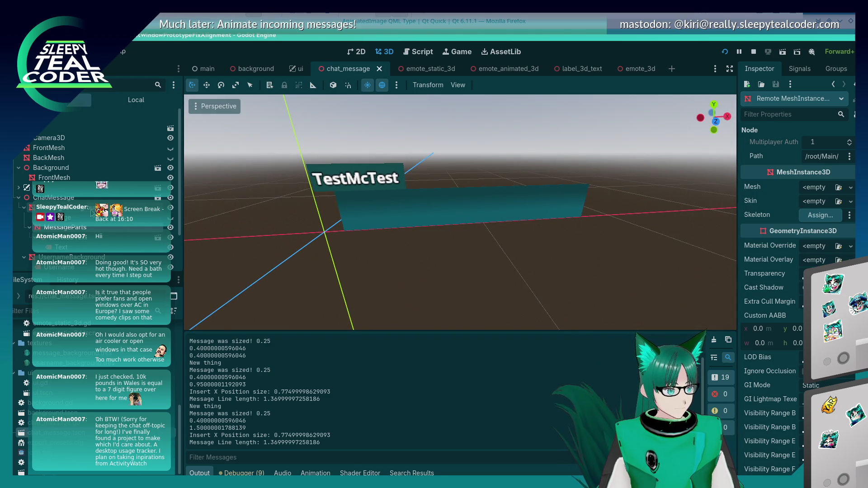
Step: Select MessageParts in the Local scene tree and orbit closer to the bubble
click(113, 99)
click(20, 149)
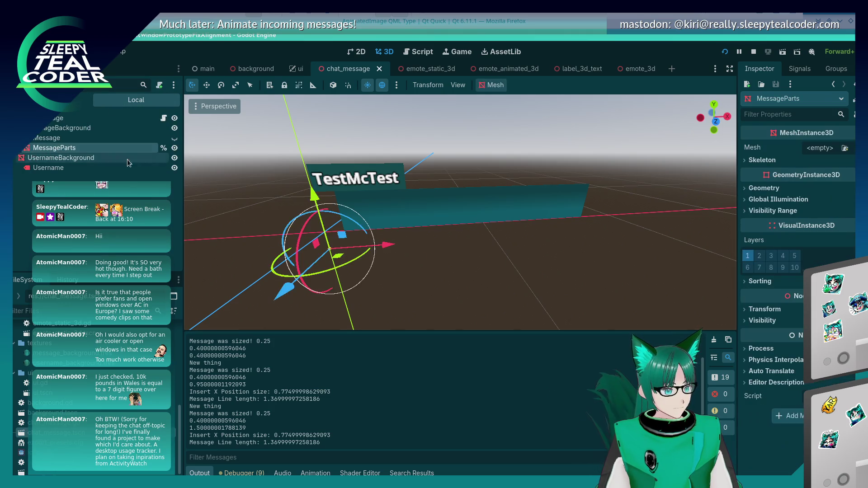
drag(408, 249, 447, 216)
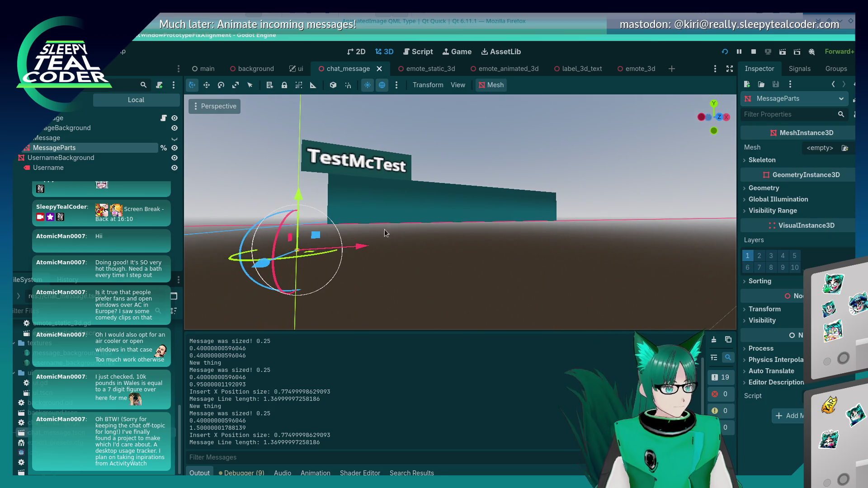
Step: Try moving MessageParts along X, undo it, and post a test message
key(alt+Tab)
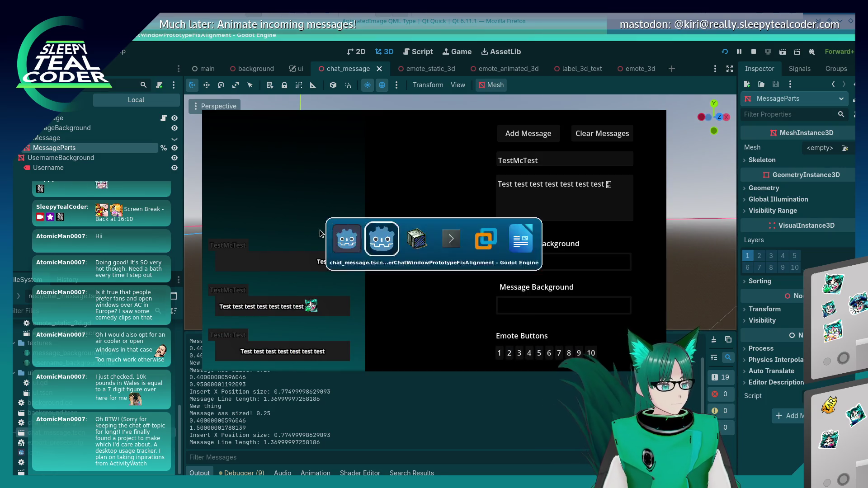
drag(299, 123, 300, 124)
key(F5)
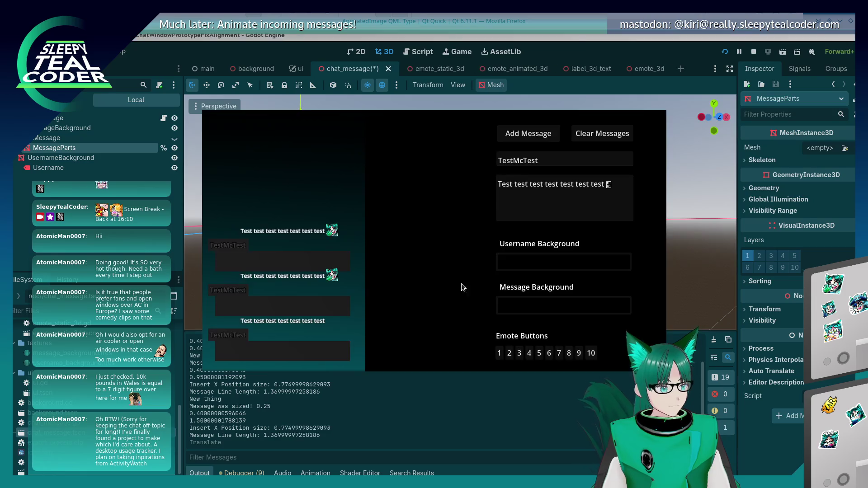
key(alt+Tab)
key(ctrl+z)
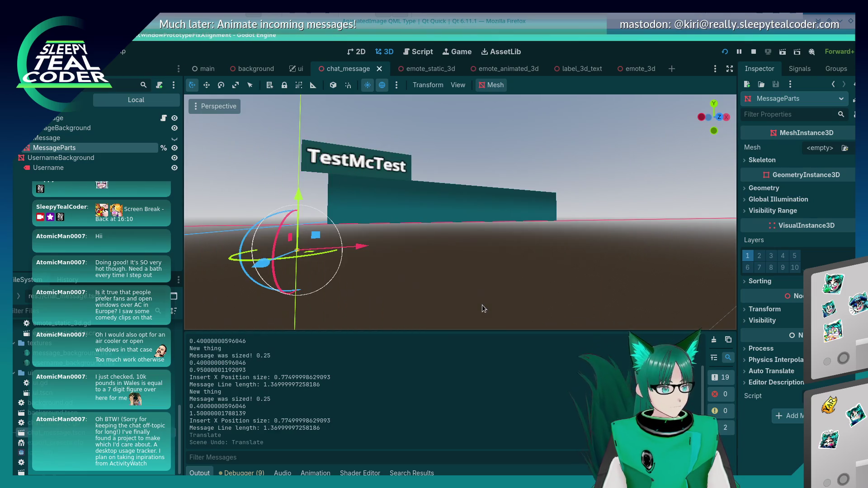
key(alt+Tab)
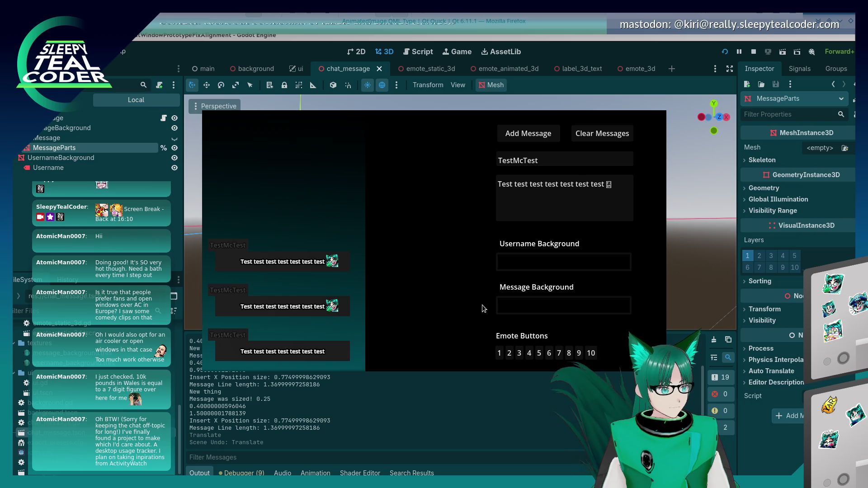
key(alt+Tab)
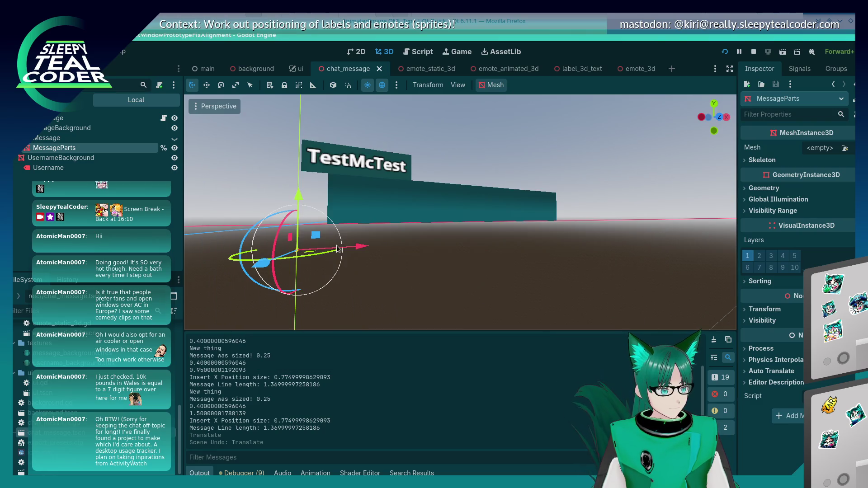
drag(355, 249, 376, 247)
key(alt+Tab)
key(alt+Tab)
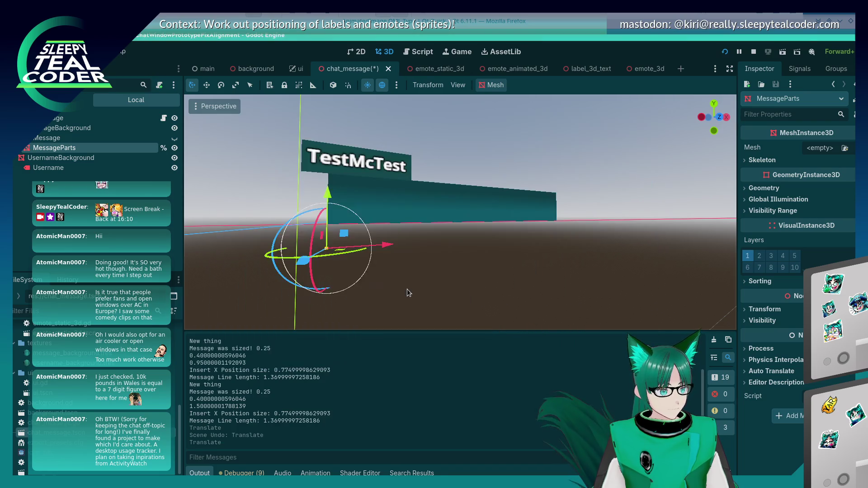
key(ctrl+z)
key(alt+Tab)
click(510, 136)
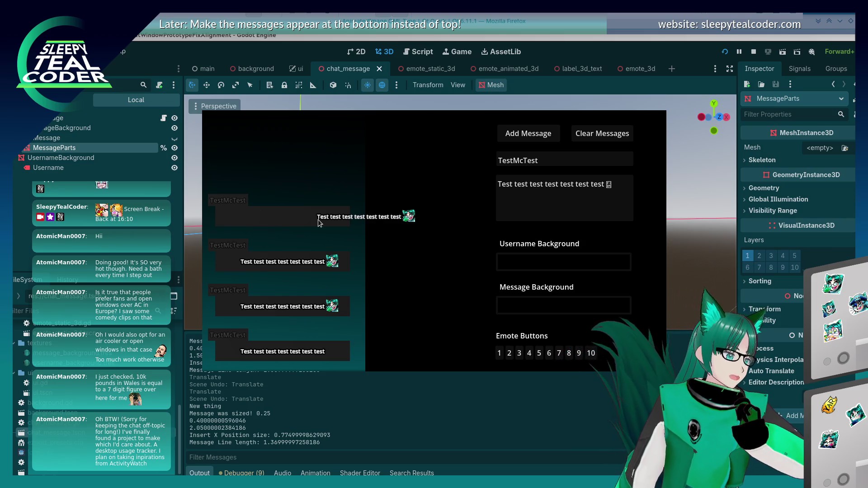
Step: Undo another rightward move, raise MessageParts along Y, then save and relaunch
click(568, 44)
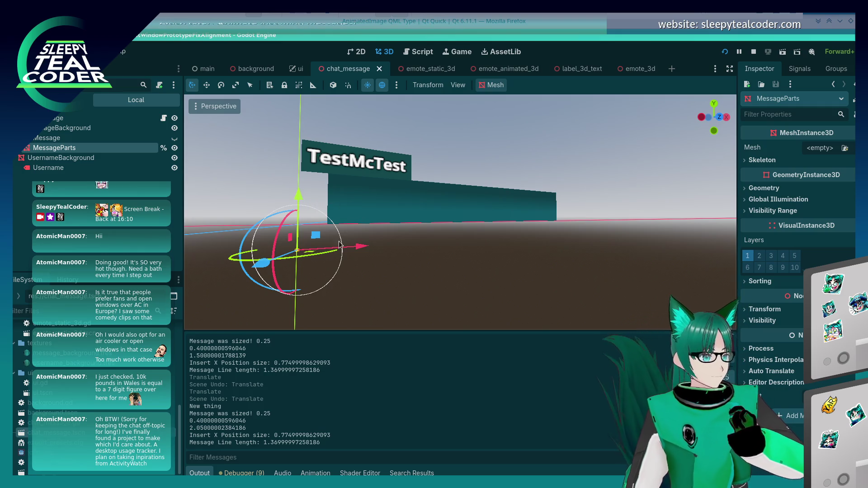
drag(348, 248, 381, 250)
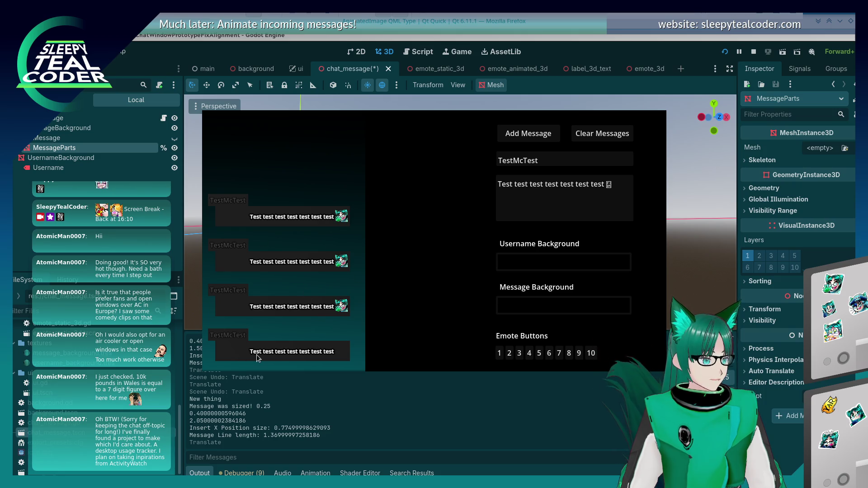
key(alt+Tab)
key(ctrl+z)
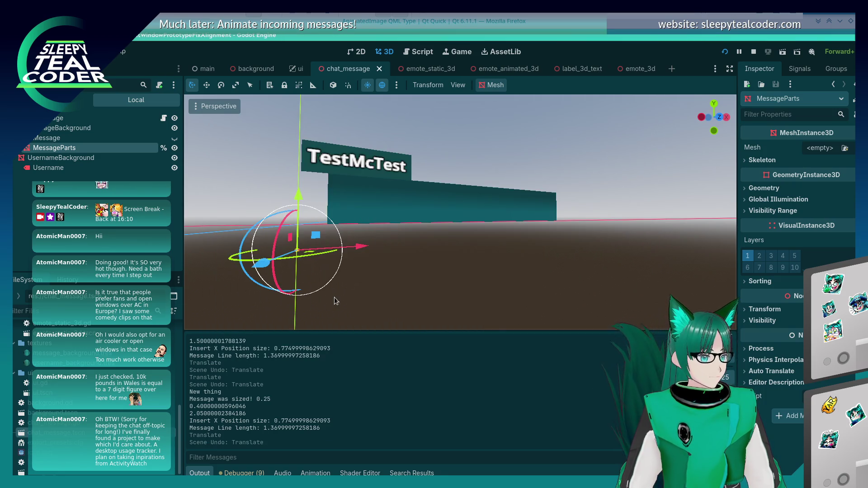
drag(299, 196, 299, 170)
click(722, 53)
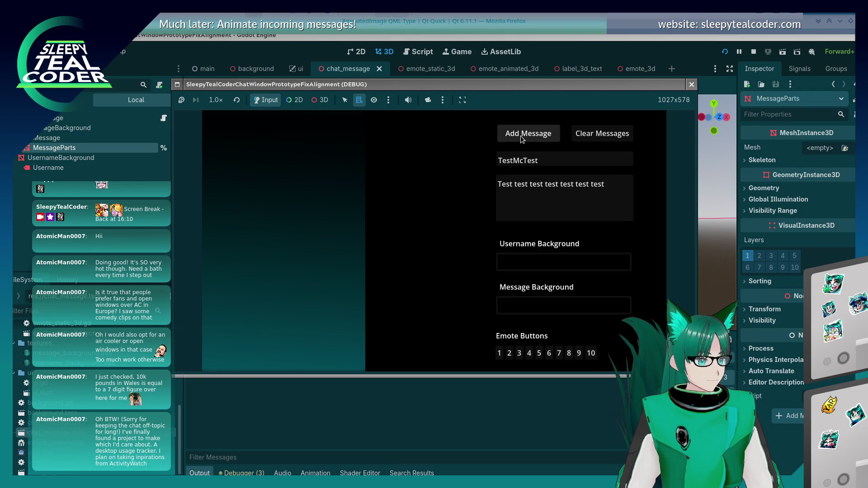
Step: Post a message containing emote 3, then close the game
click(619, 195)
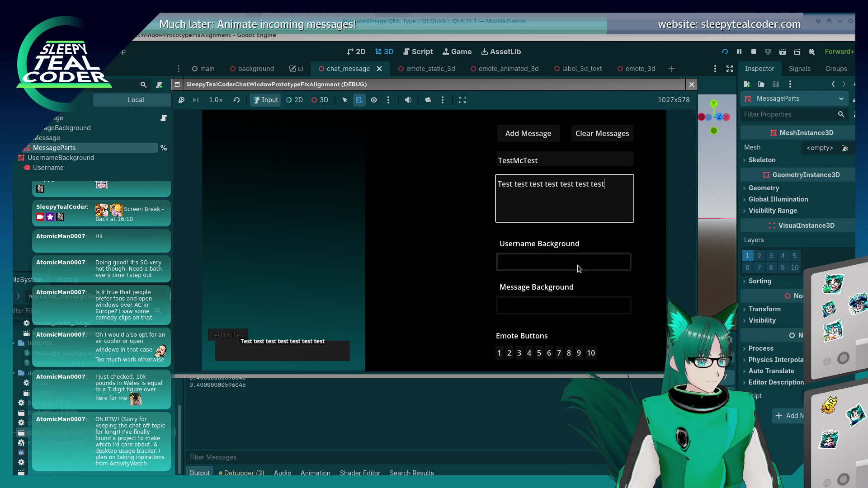
click(520, 353)
click(528, 134)
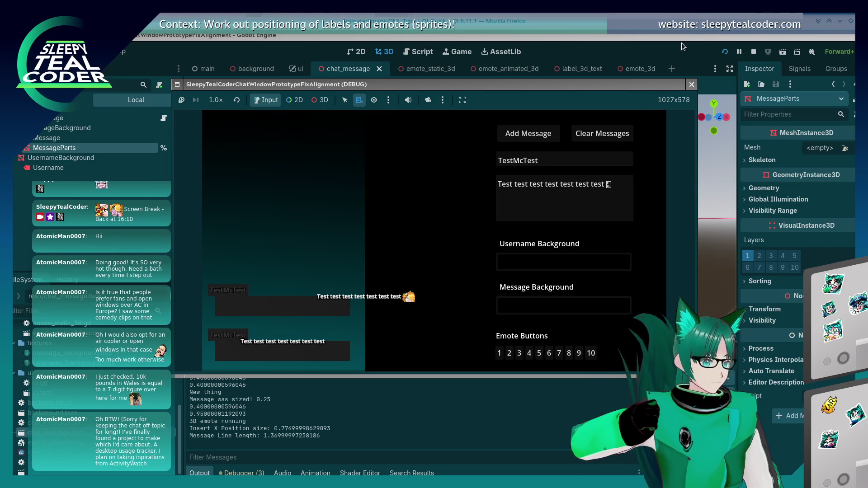
click(692, 84)
Step: Set MessageParts' Transform Position x to 0.0 and post another test message
drag(438, 245, 395, 254)
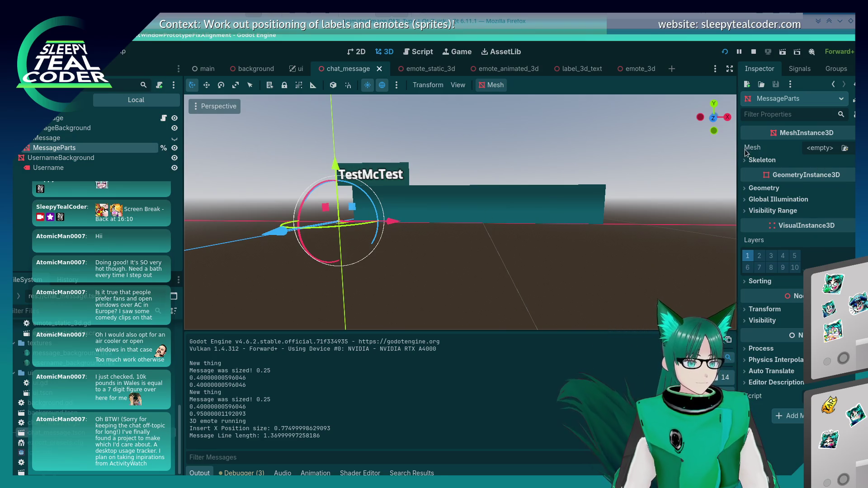
click(748, 311)
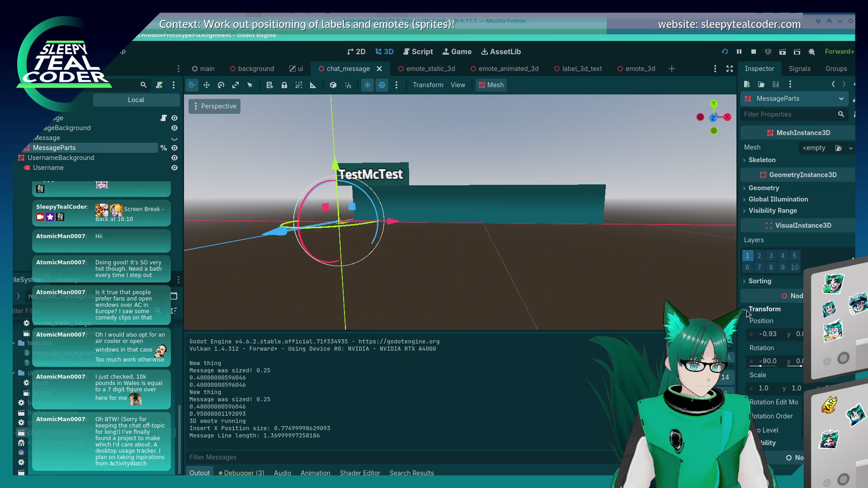
click(768, 335)
text(0)
key(Return)
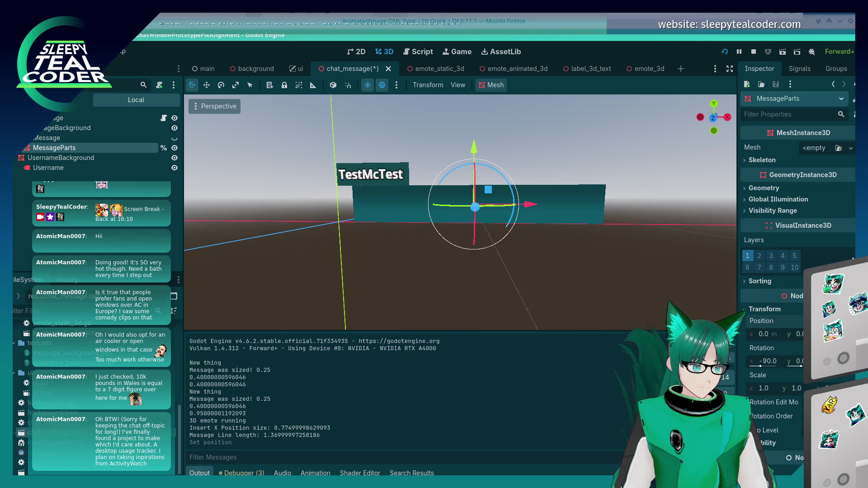
key(alt+Tab)
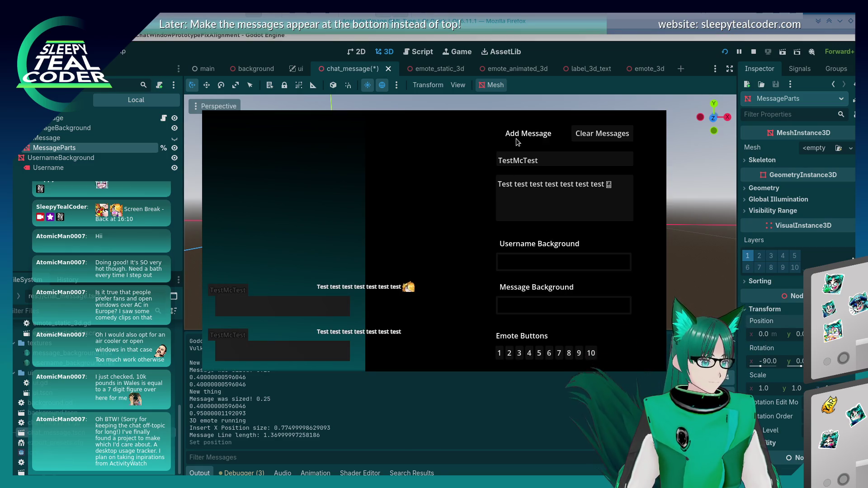
click(516, 139)
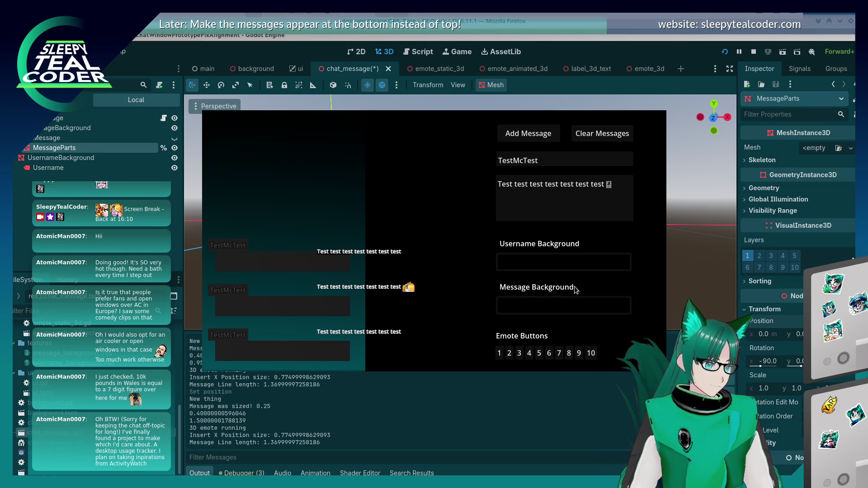
Step: Post a message with a purple message background and light green username background
click(564, 305)
click(589, 162)
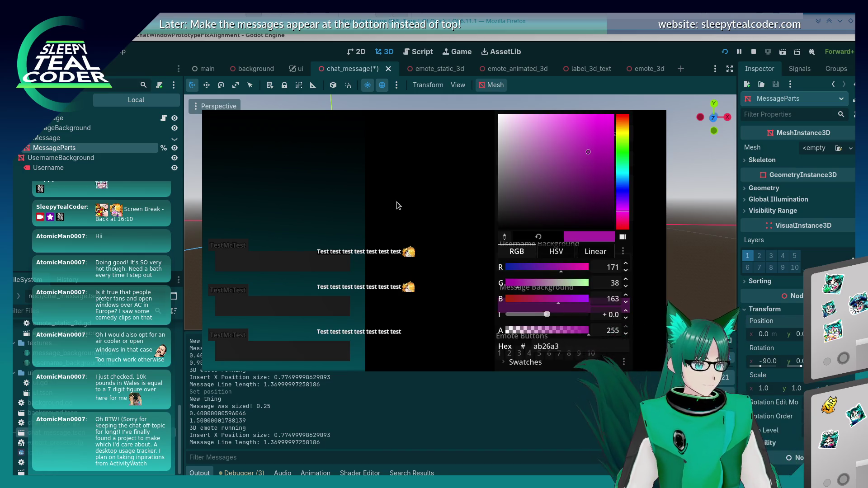
click(544, 162)
click(384, 180)
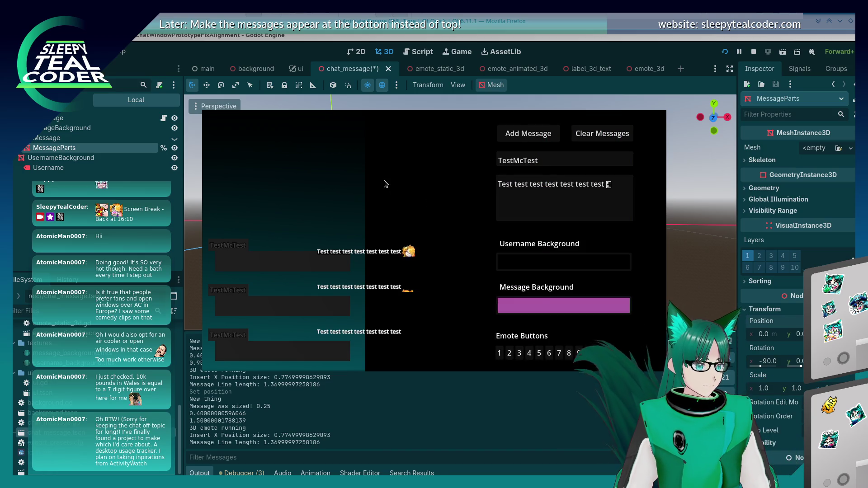
click(552, 264)
click(622, 164)
click(550, 145)
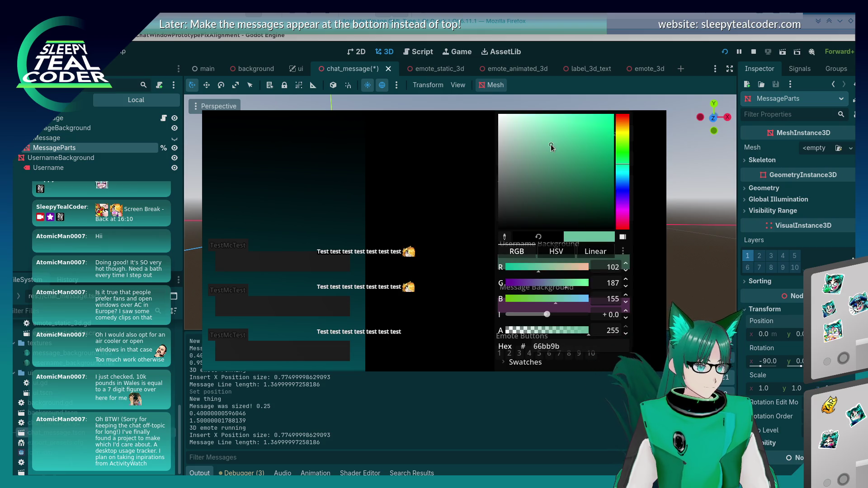
click(385, 164)
click(514, 135)
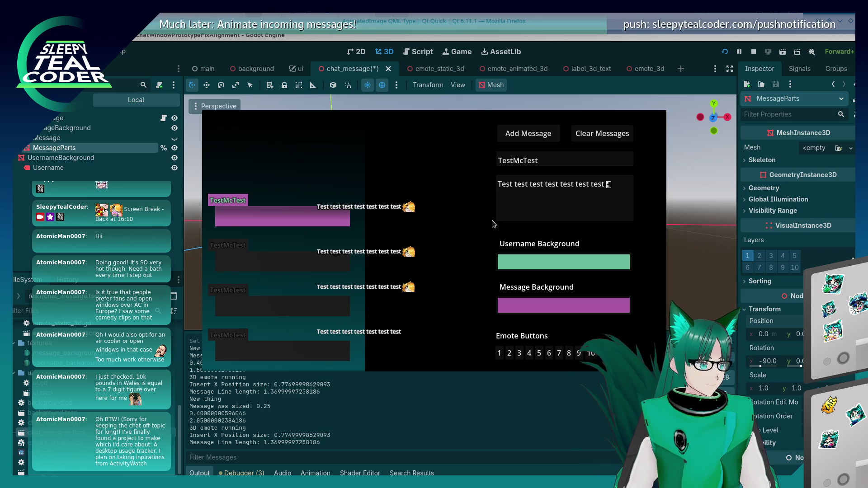
Step: Close the game and orbit the editor's view of the message bubble
key(F8)
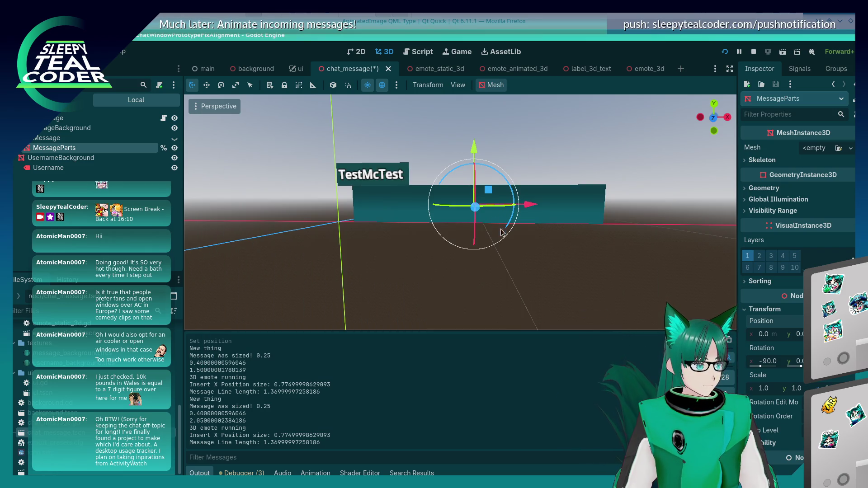
key(alt+Tab)
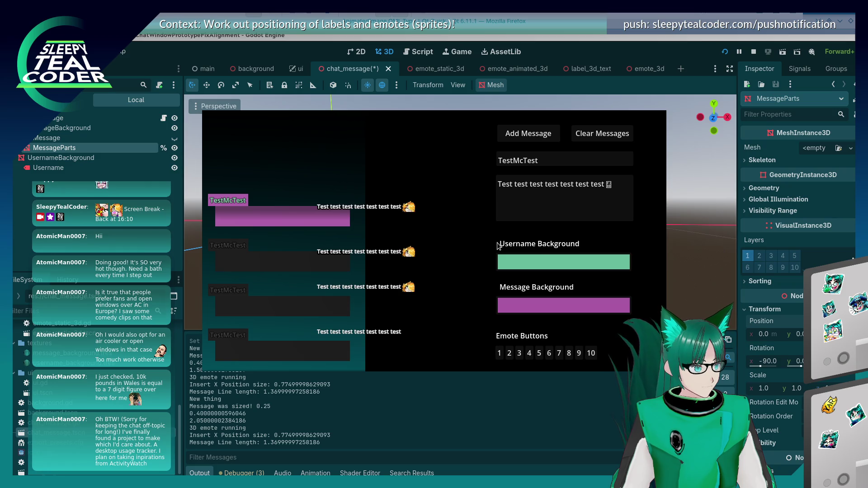
key(alt+F4)
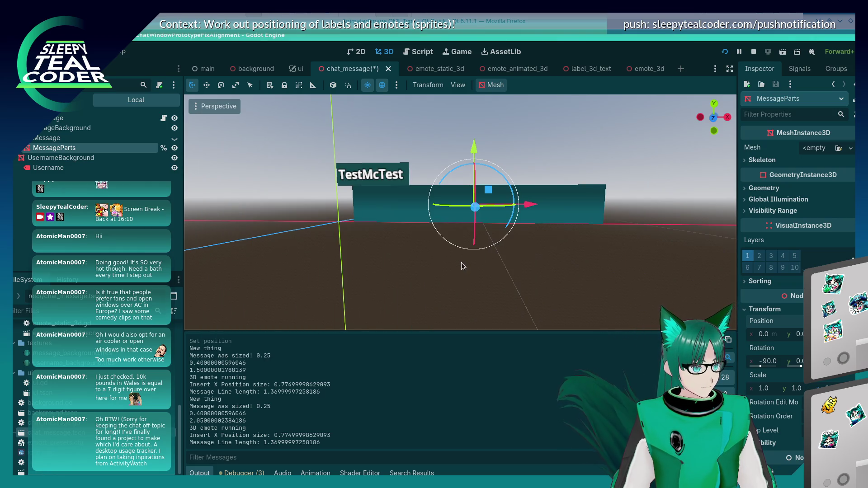
mouse_move(461, 265)
mouse_down()
mouse_move(528, 289)
mouse_move(437, 262)
mouse_move(446, 264)
mouse_move(444, 253)
mouse_up()
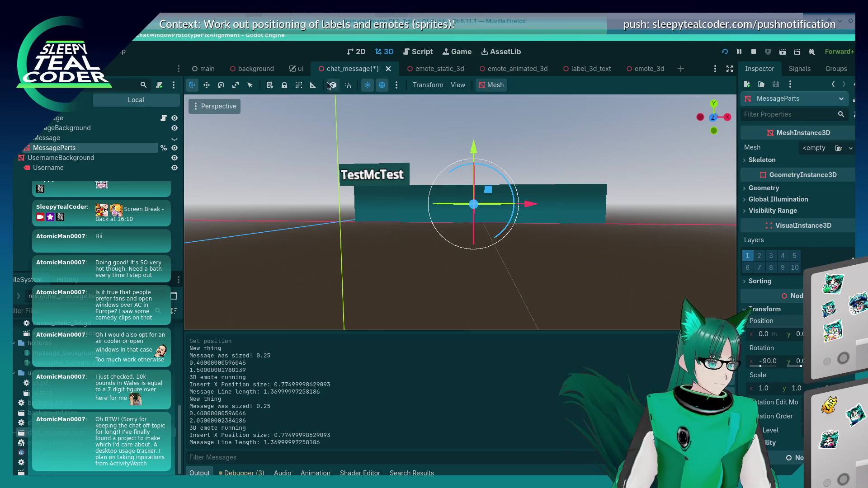
Step: Open chat_message.gd and search it for '.y ='
click(409, 52)
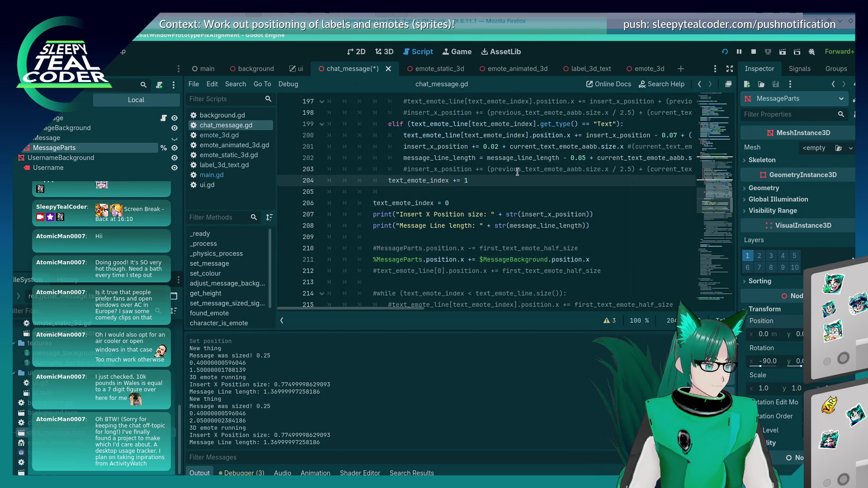
key(ctrl+f)
text(.y =)
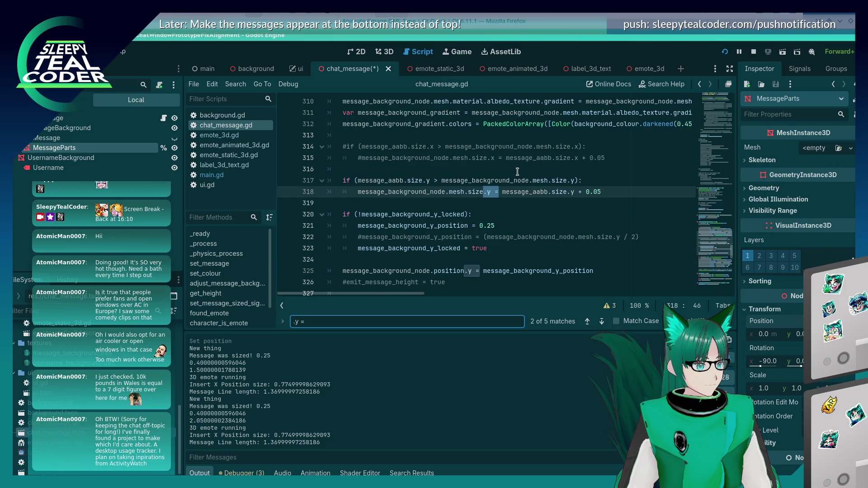
key(Escape)
key(Home)
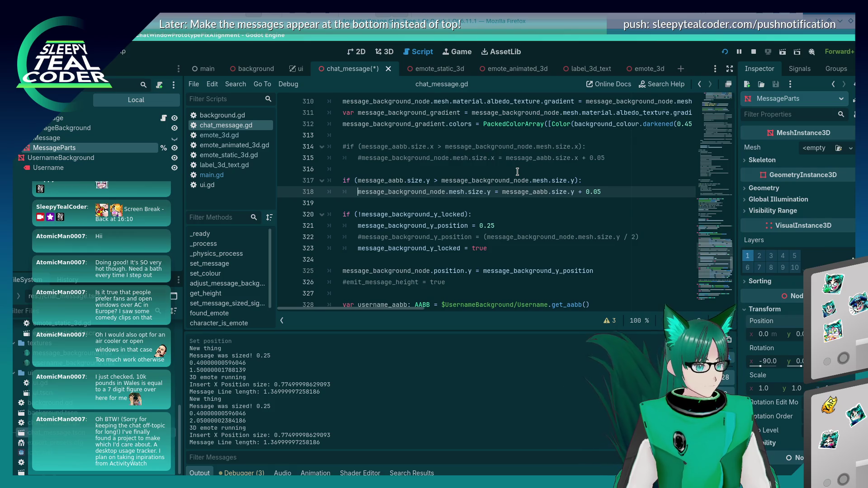
Step: Step through the '.y =' matches on lines 325, 333 and 318 to the last one
key(ctrl+f)
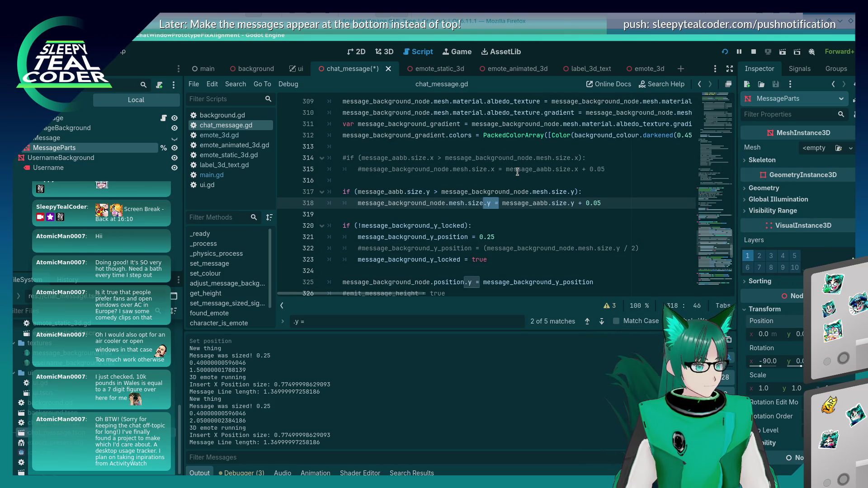
key(Return)
key(Return)
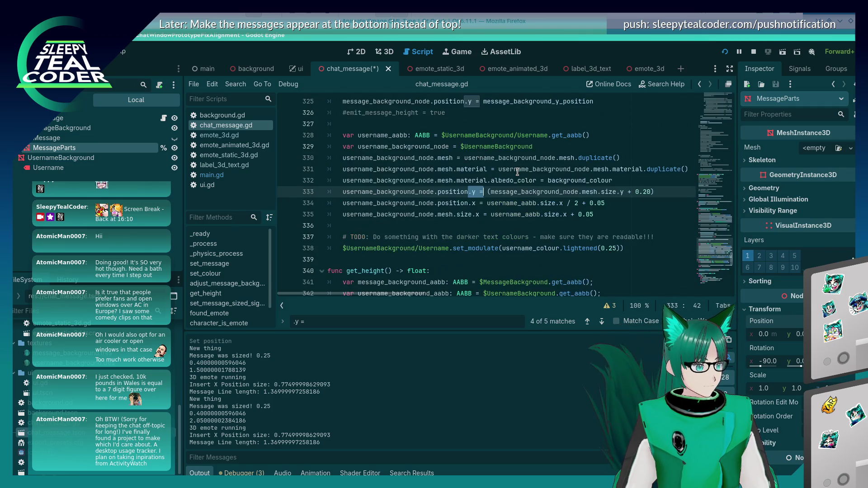
key(Return)
key(Return)
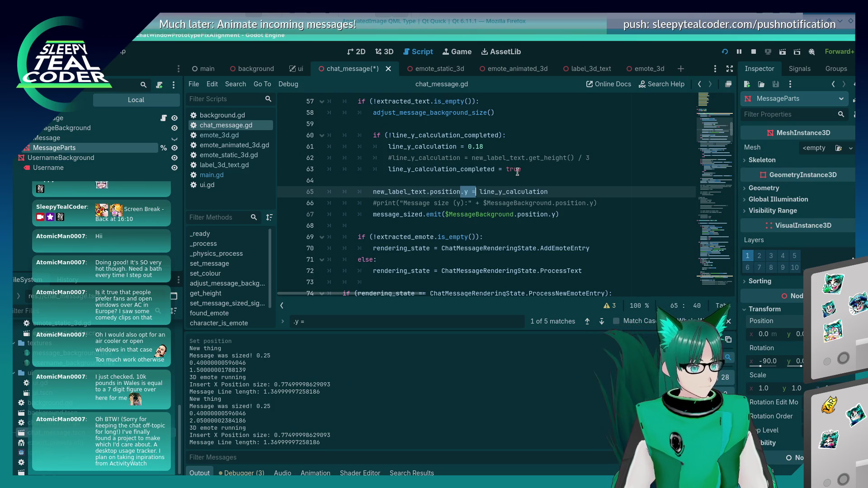
key(Return)
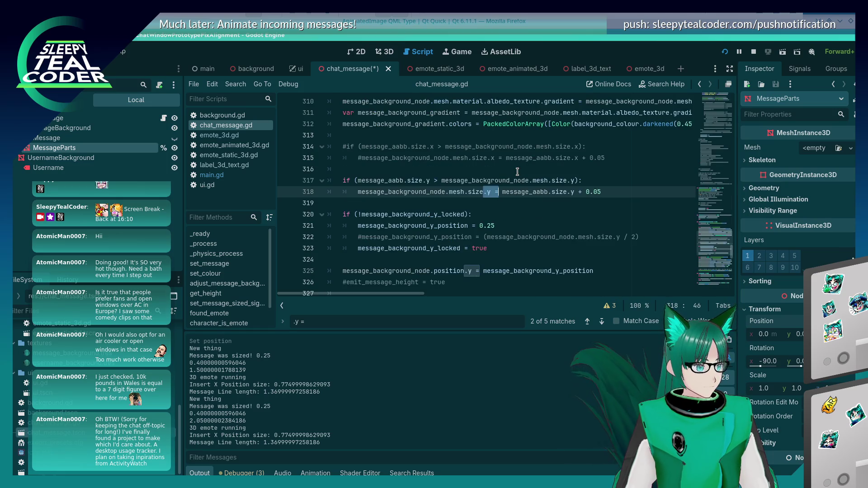
key(Return)
key(Return)
key(Return)
key(Return)
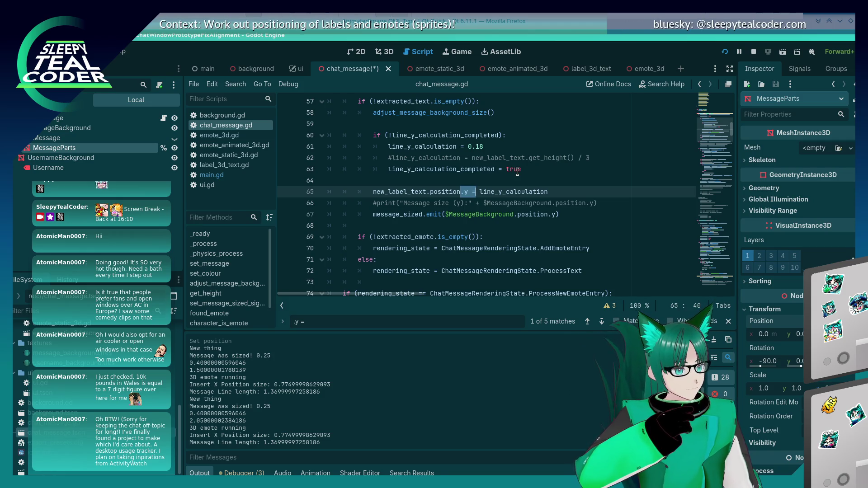
Step: Set line_y_calculation on line 61 to 0.05 and run the chat with a test message
scroll(516, 172, up, 2)
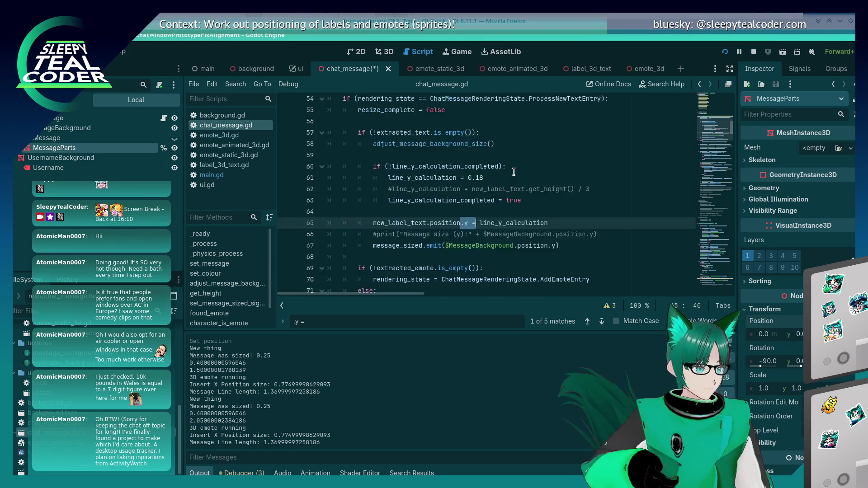
scroll(514, 172, down, 1)
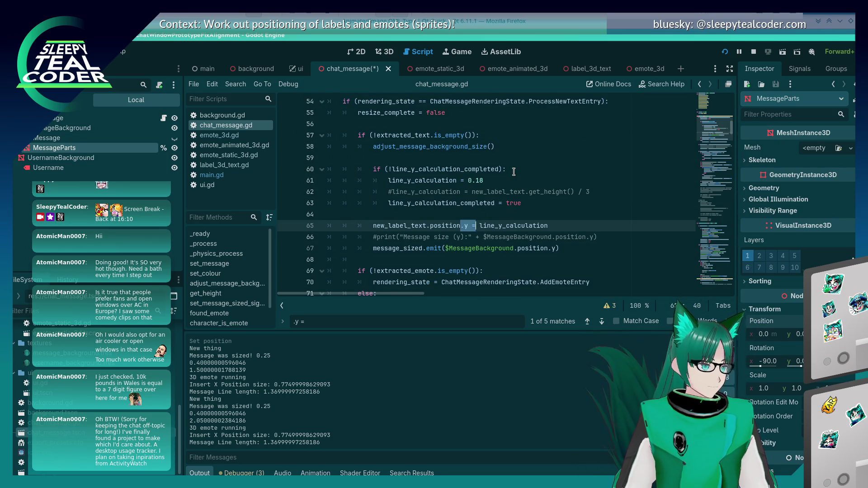
scroll(500, 220, down, 1)
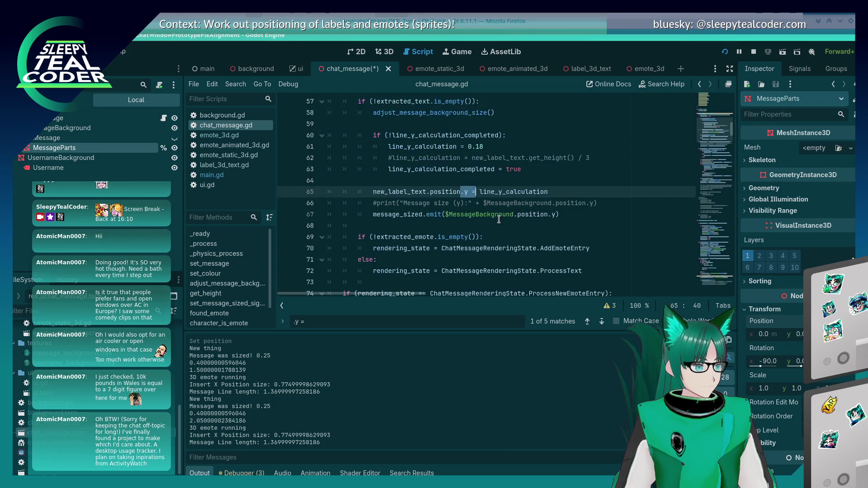
scroll(499, 220, up, 2)
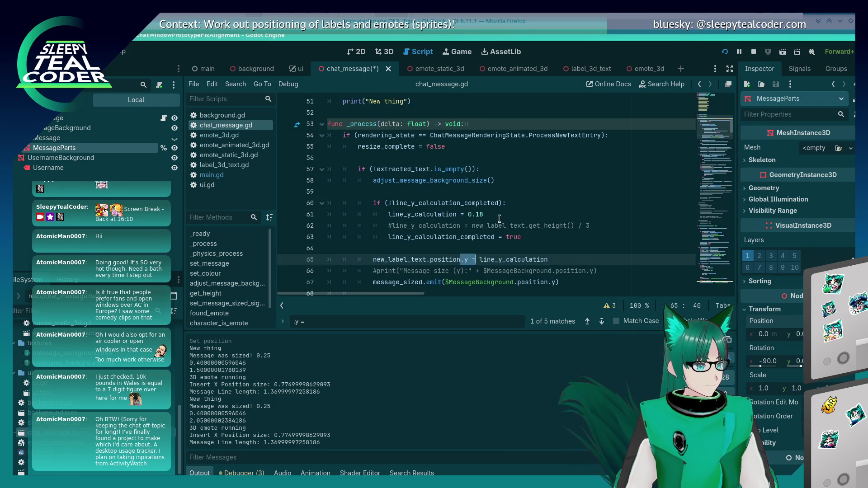
scroll(499, 219, down, 2)
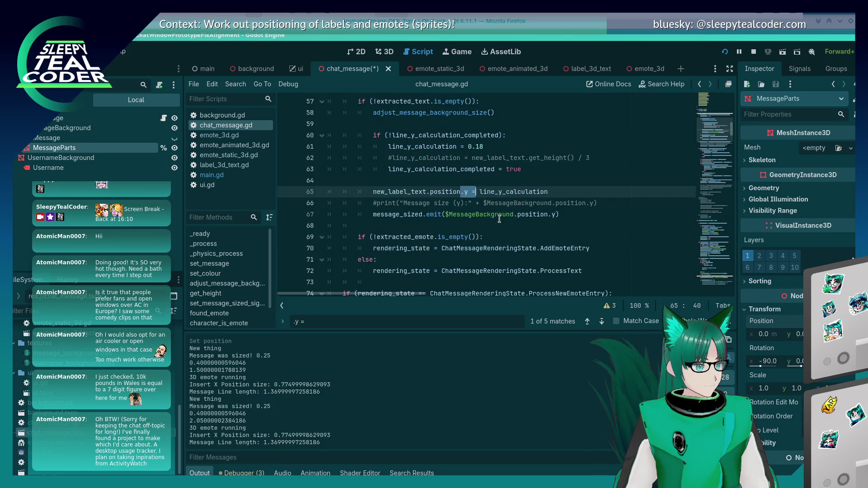
click(489, 147)
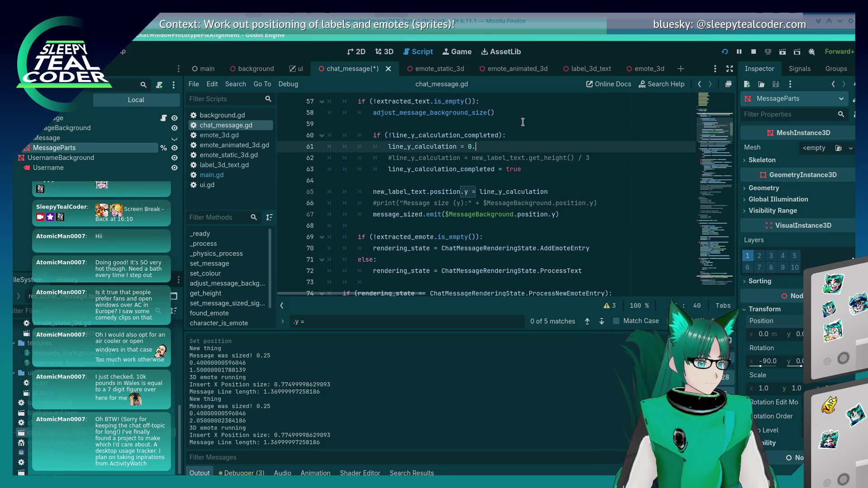
key(F5)
click(519, 135)
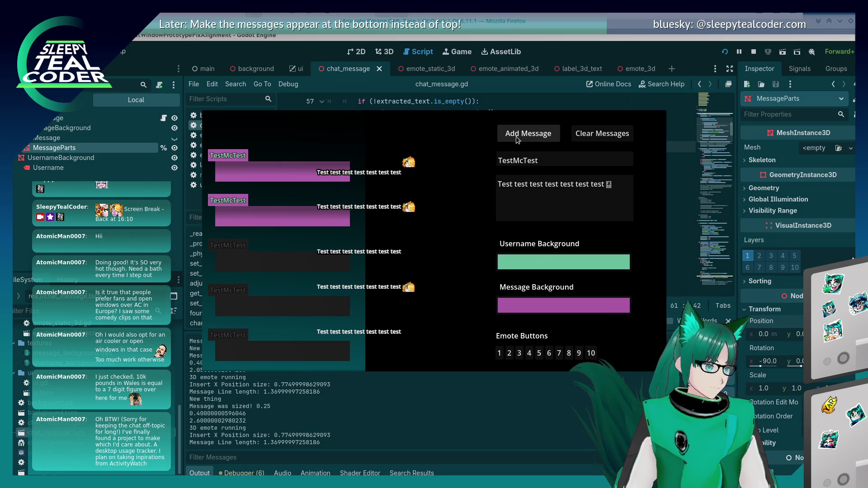
key(alt+F4)
Step: Find '= 0.05', replace it with '= 0.18', and rerun the chat test
key(ctrl+f)
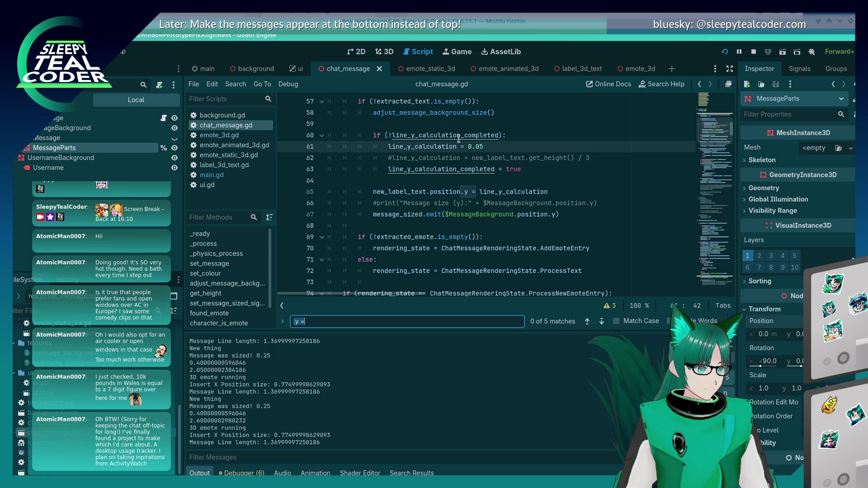
text(0.18)
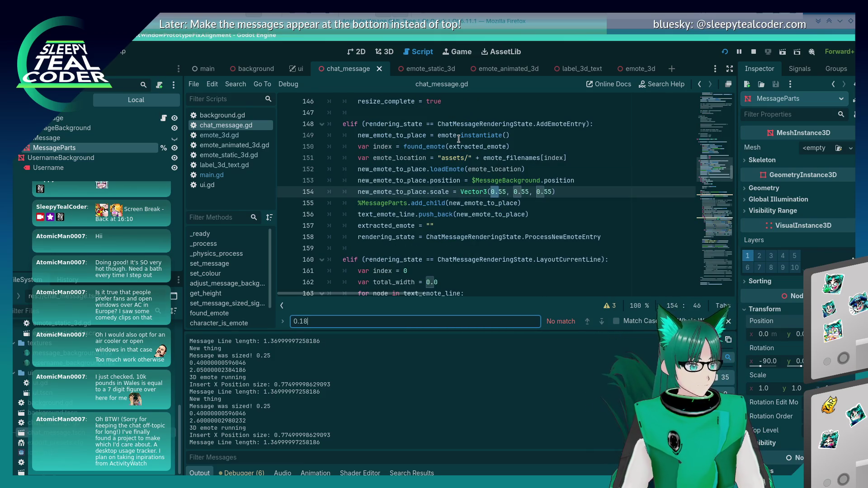
key(BackSpace)
key(BackSpace)
text(05)
key(Home)
text(=)
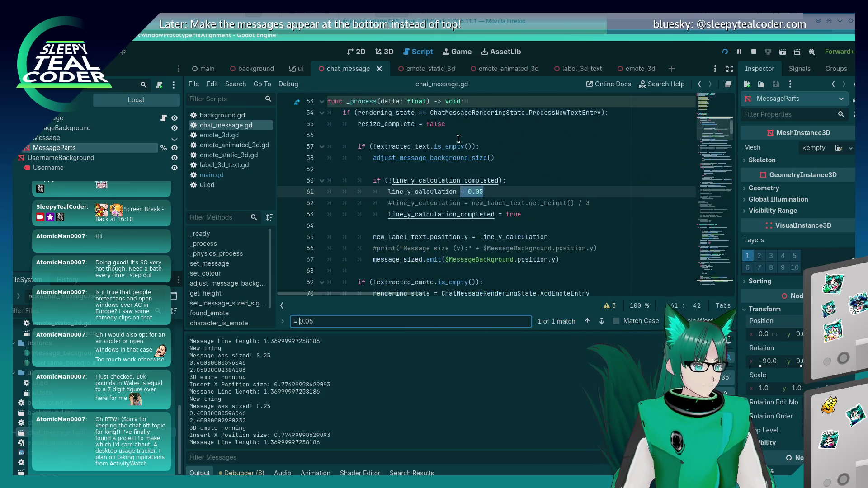
key(Escape)
text(= 0.18)
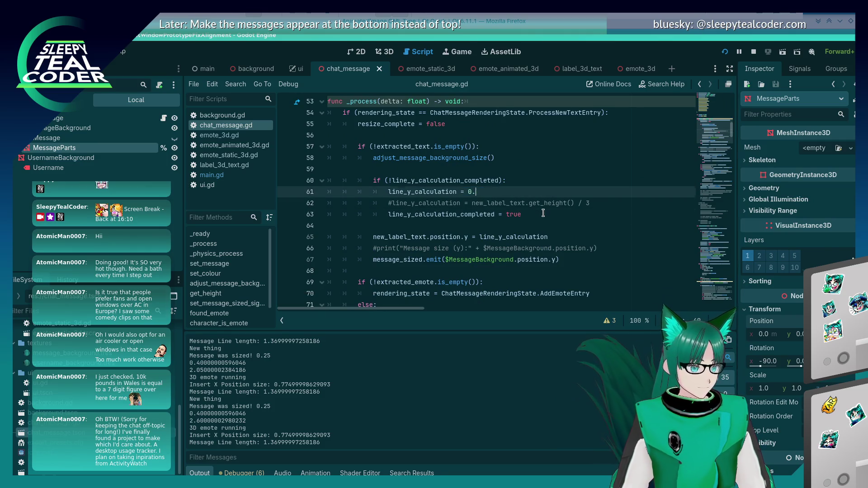
key(F5)
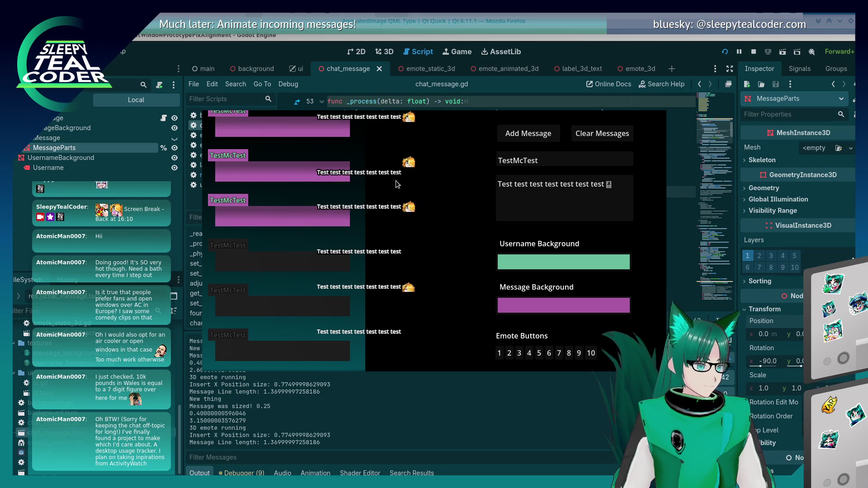
click(607, 47)
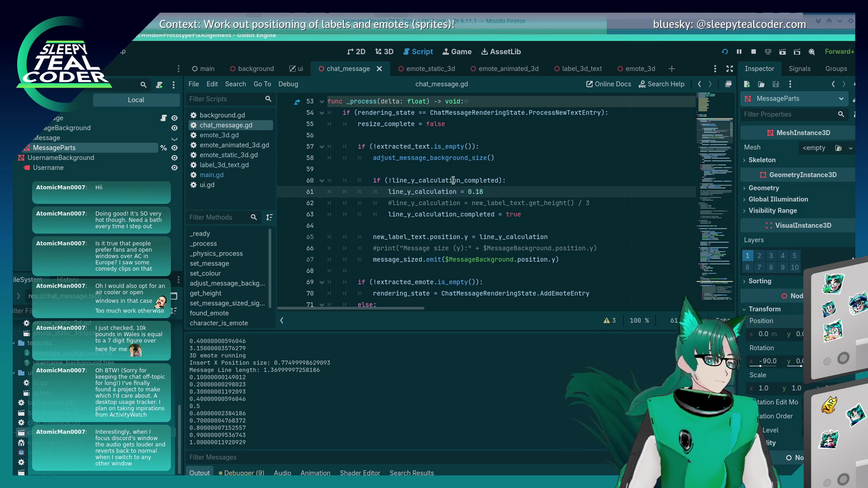
Step: Run the chat, add a test message, then rerun with line_y_calculation at 0.03
mouse_move(442, 210)
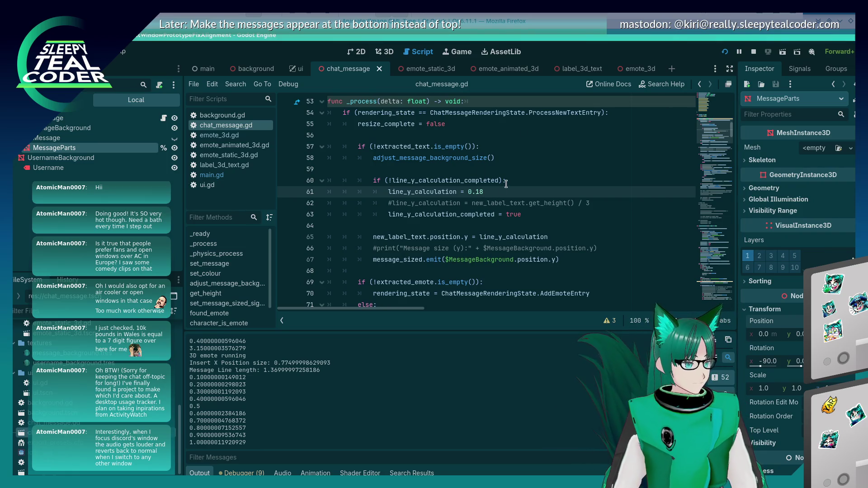
key(F5)
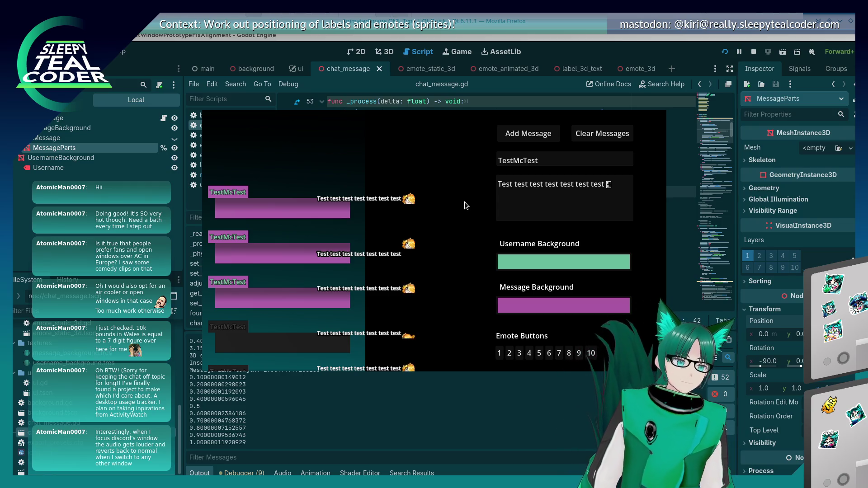
click(533, 137)
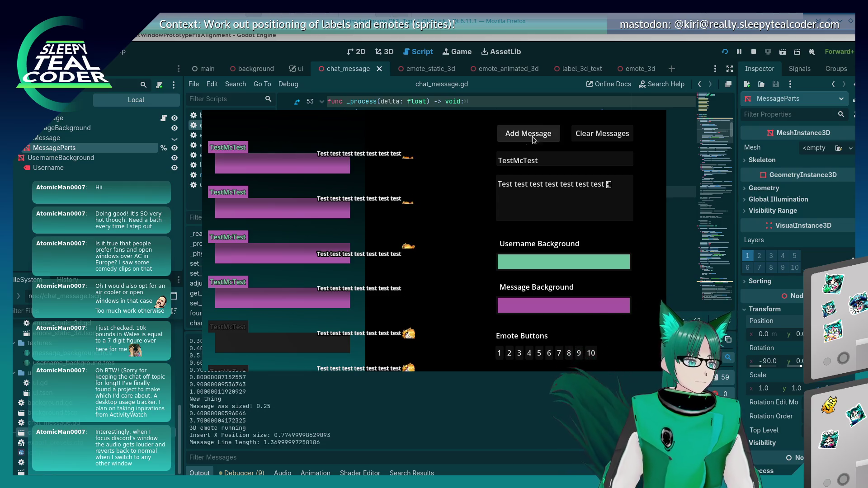
click(646, 53)
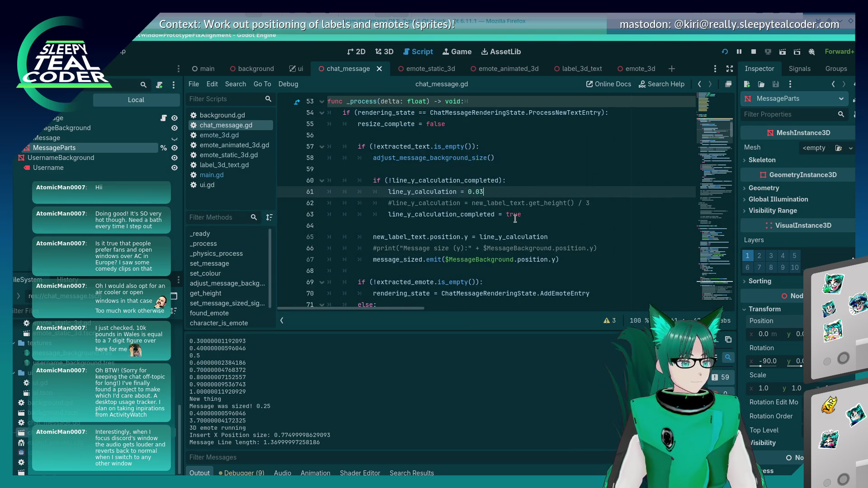
key(alt+Tab)
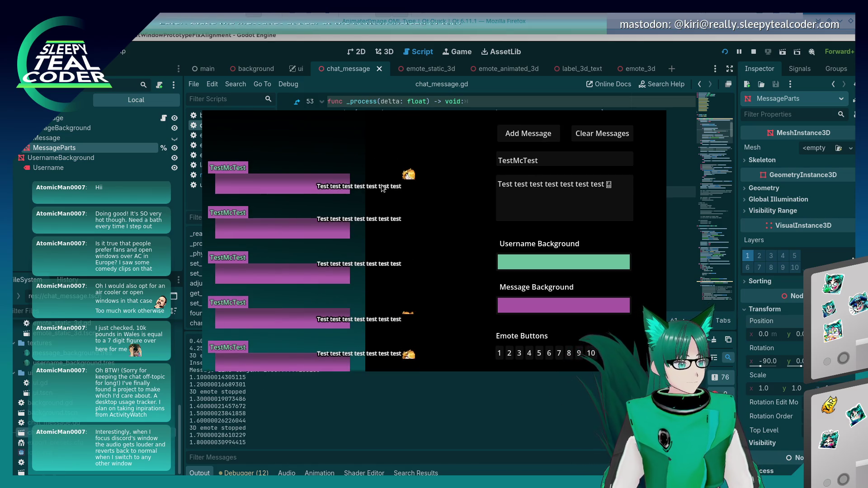
Step: Relaunch with the offset set to 0.05 and bring up the 3D scene view
click(574, 50)
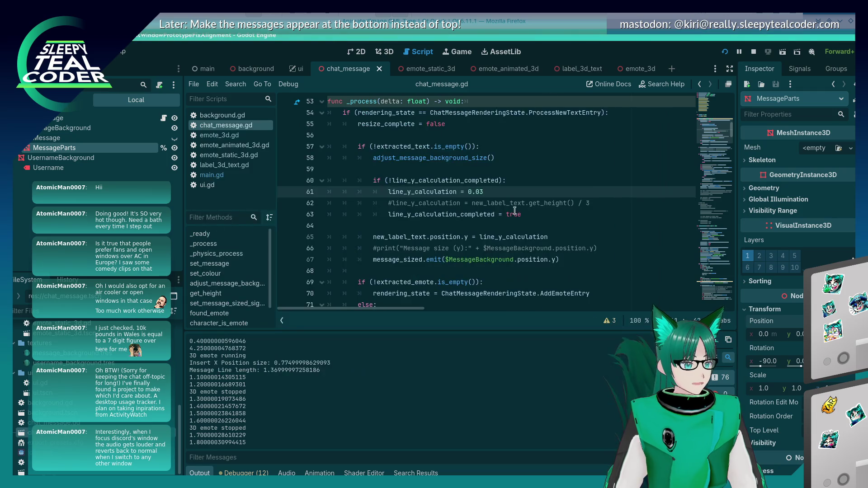
key(F5)
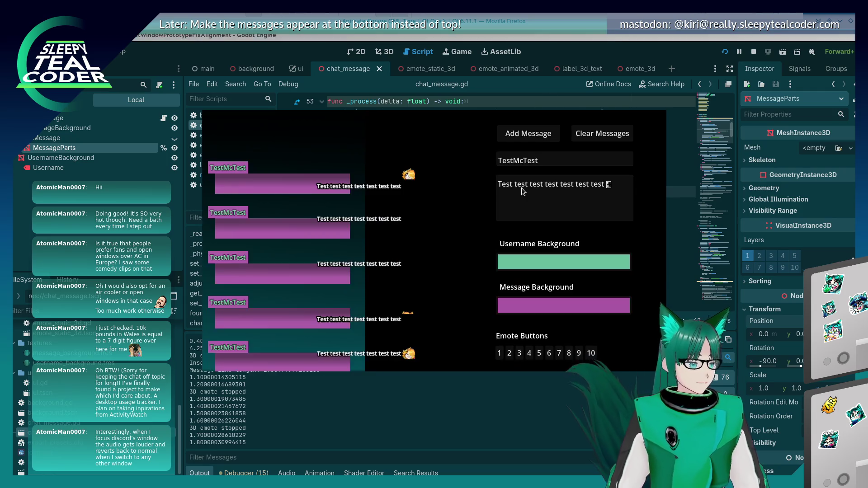
click(619, 52)
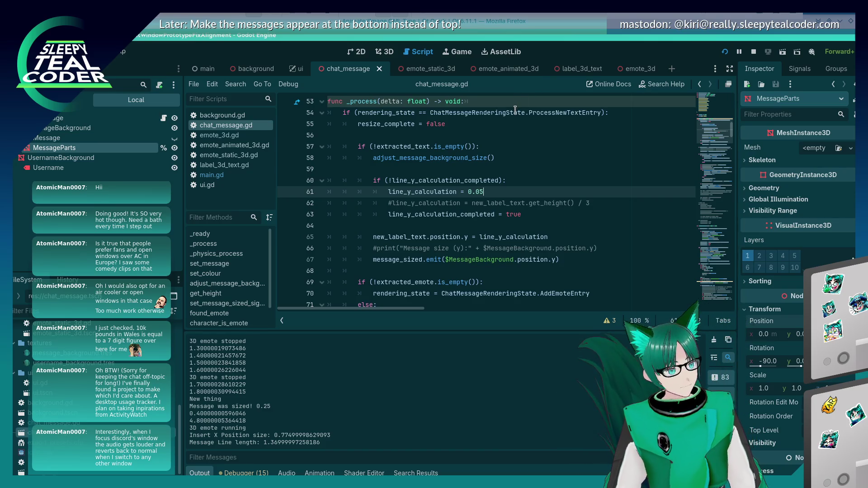
click(389, 52)
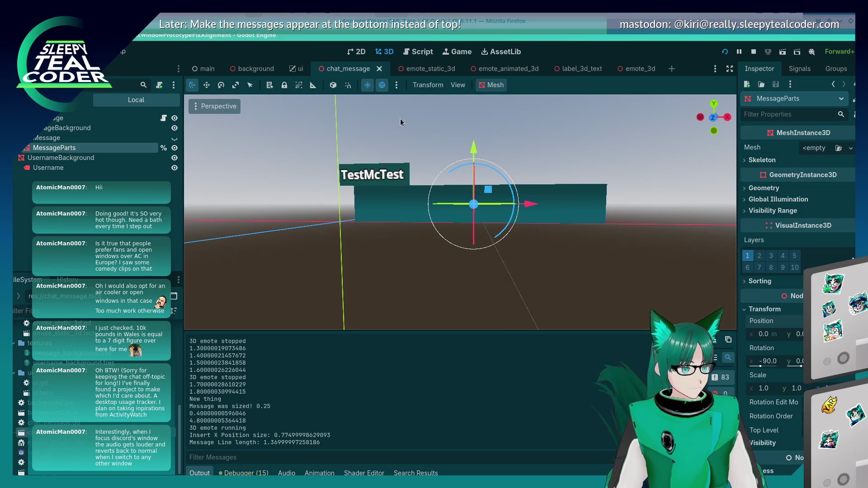
Step: Rerun the chat test, then search '.y =' from line 65 down to setup_emote's match
key(F5)
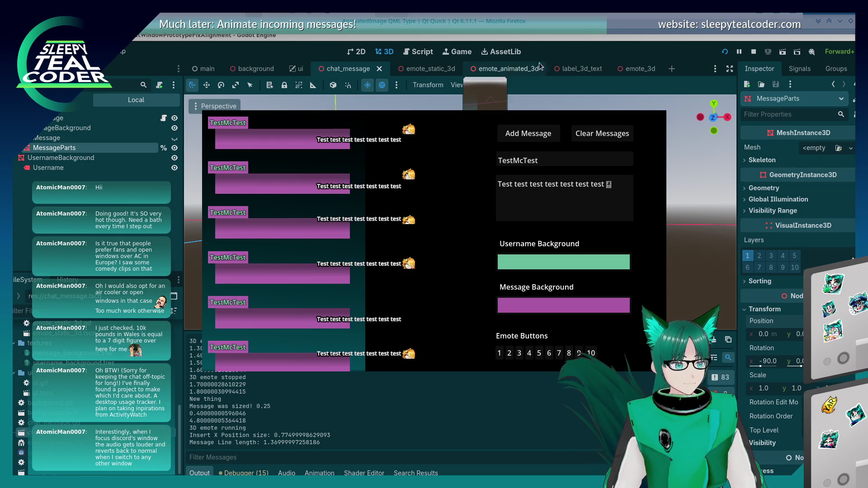
click(431, 56)
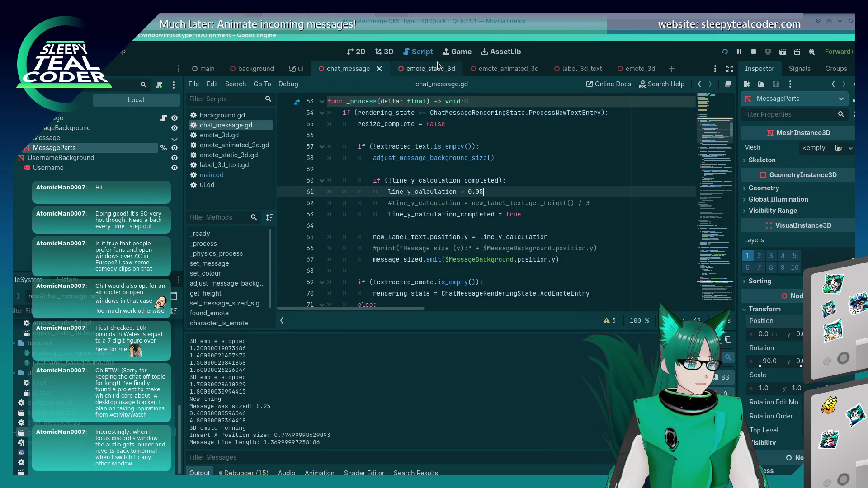
double_click(430, 190)
drag(460, 237, 475, 237)
key(ctrl+f)
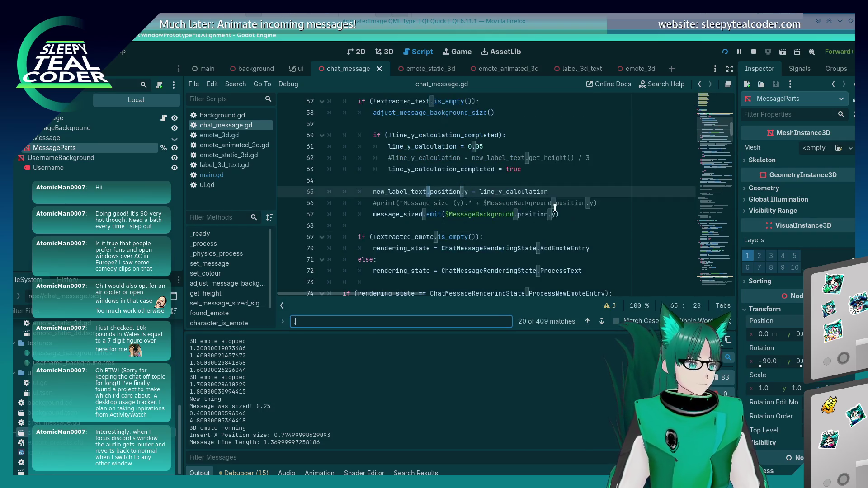
key(Return)
key(Return)
key(Return)
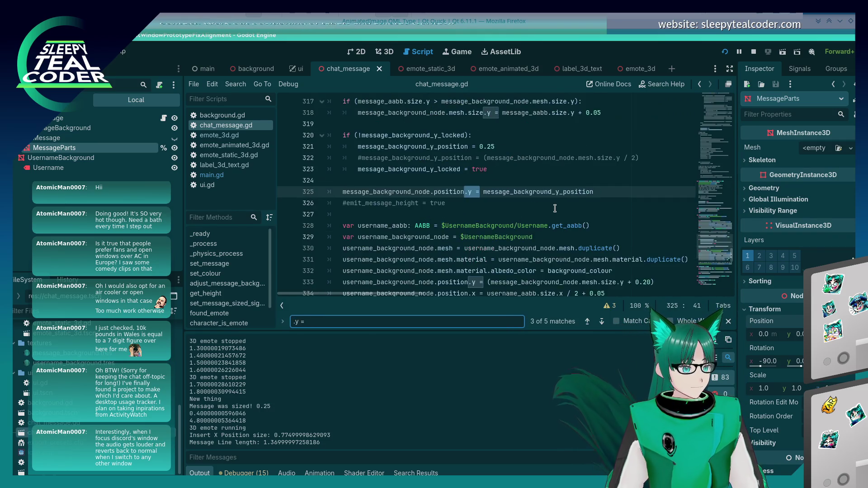
key(Return)
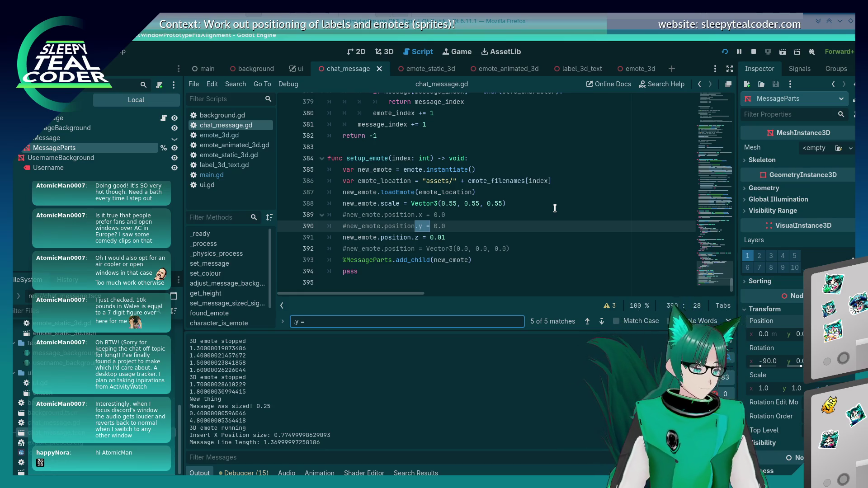
Step: Duplicate the new_emote.position.z line as position.y = 0.18 and run the prototype
key(Escape)
key(Down)
key(shift+Home)
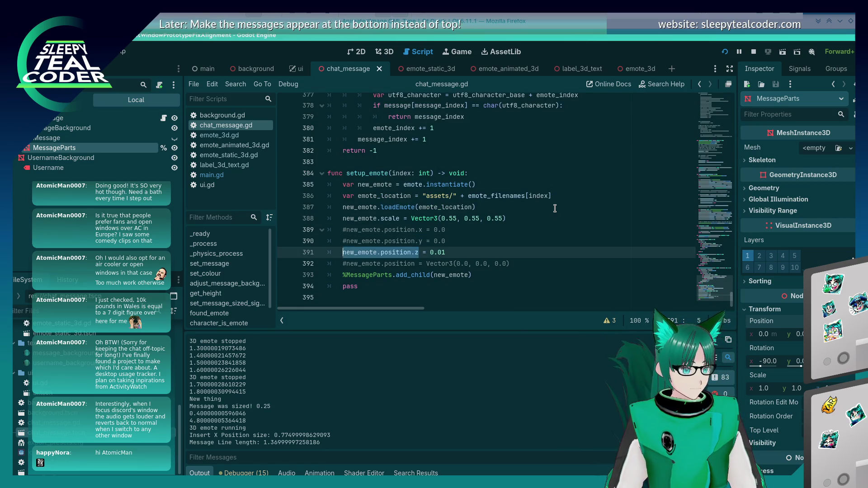
key(ctrl+c)
key(Up)
key(End)
key(Return)
key(ctrl+v)
key(BackSpace)
key(BackSpace)
text(y = 0.)
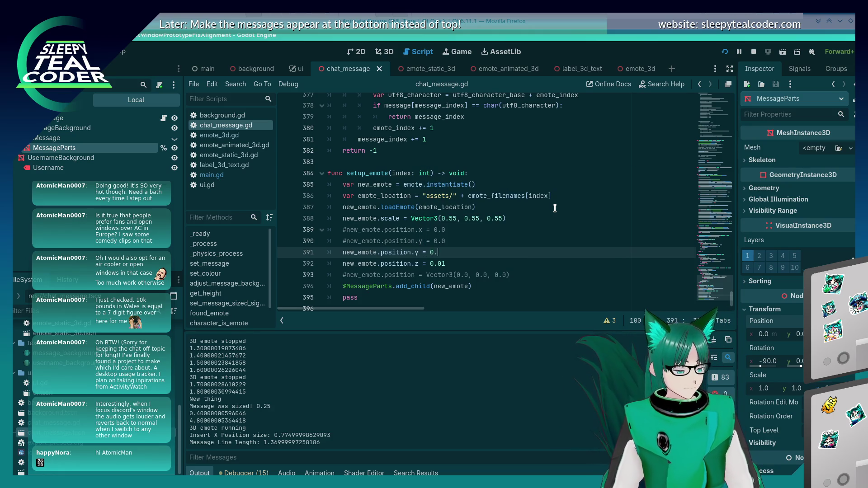
text(18)
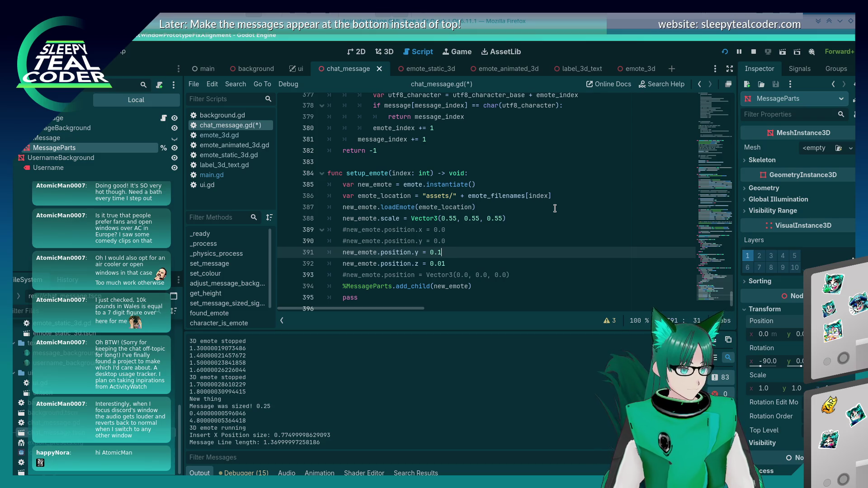
key(F5)
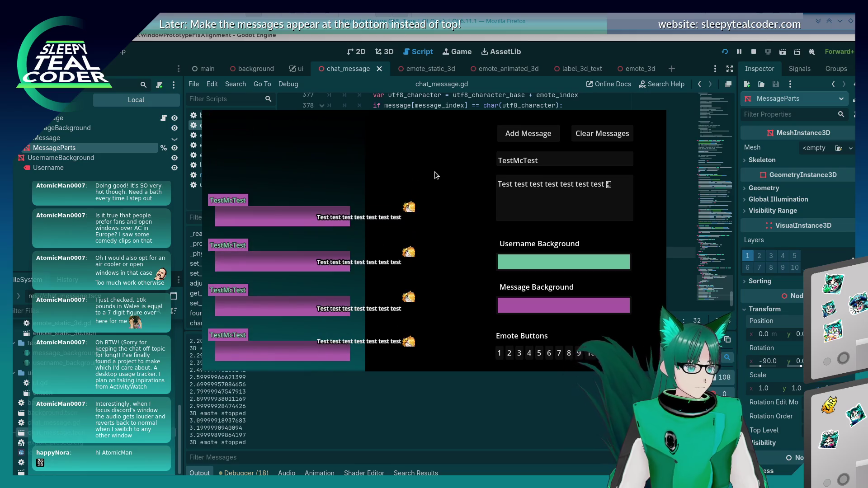
Step: Comment out the new_emote y-offset line and rerun the project
click(562, 94)
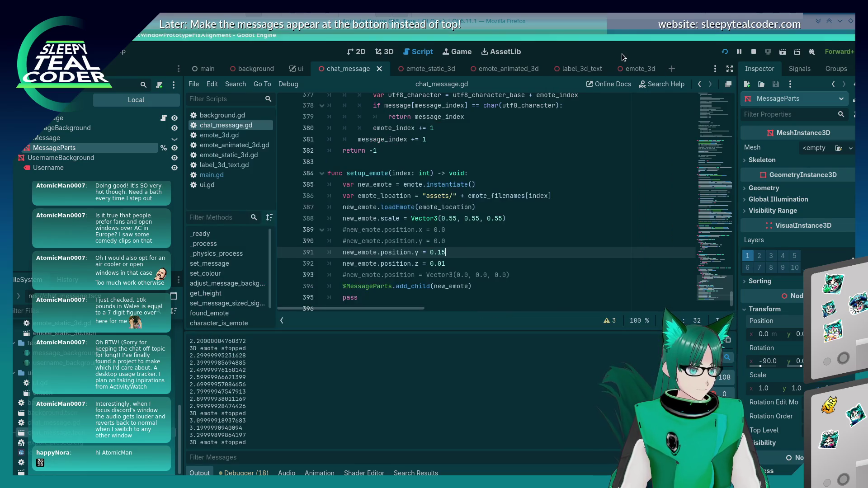
key(BackSpace)
text(8)
key(Home)
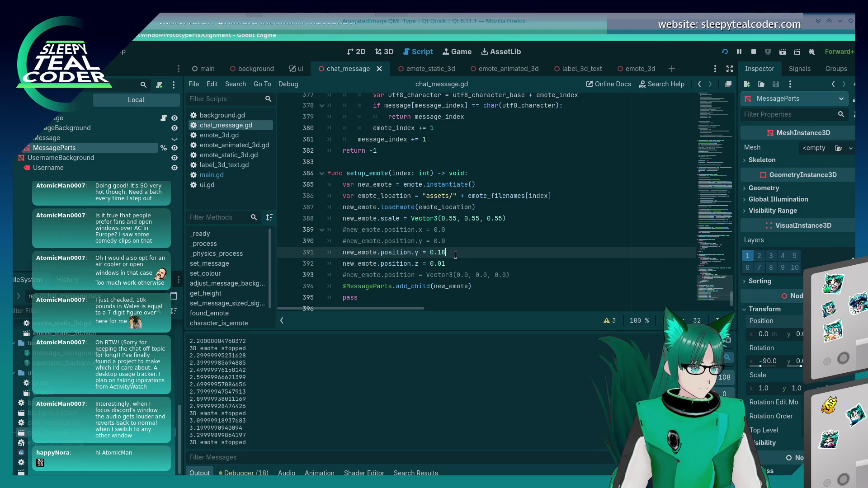
text(#)
key(F5)
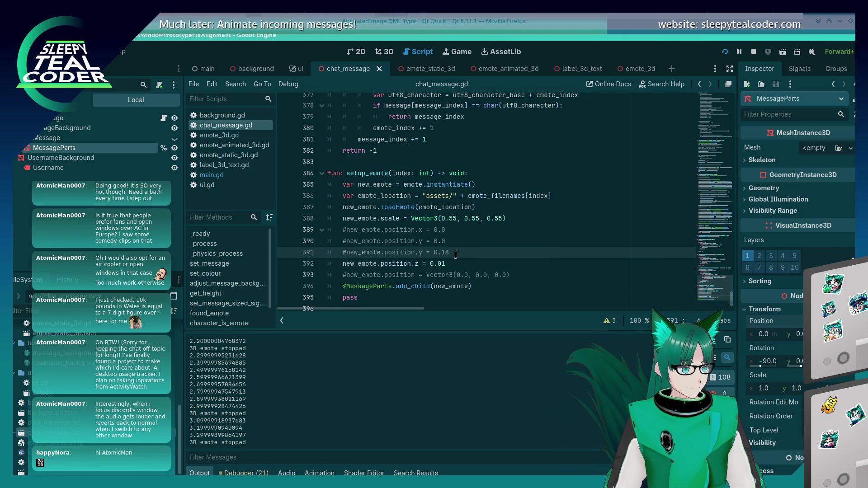
Step: In the add-emote branch, add new_emote_to_place.position.y = 0.15 after line 153 and save
double_click(449, 287)
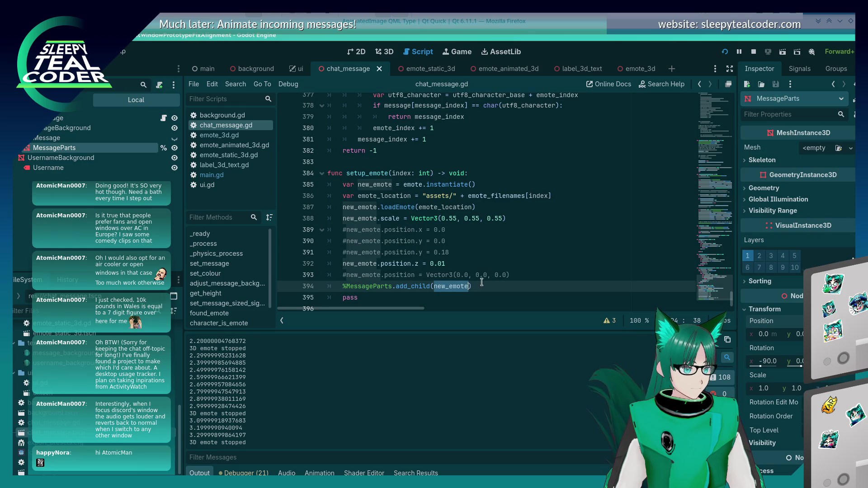
key(ctrl+f)
key(Return)
key(Return)
key(Return)
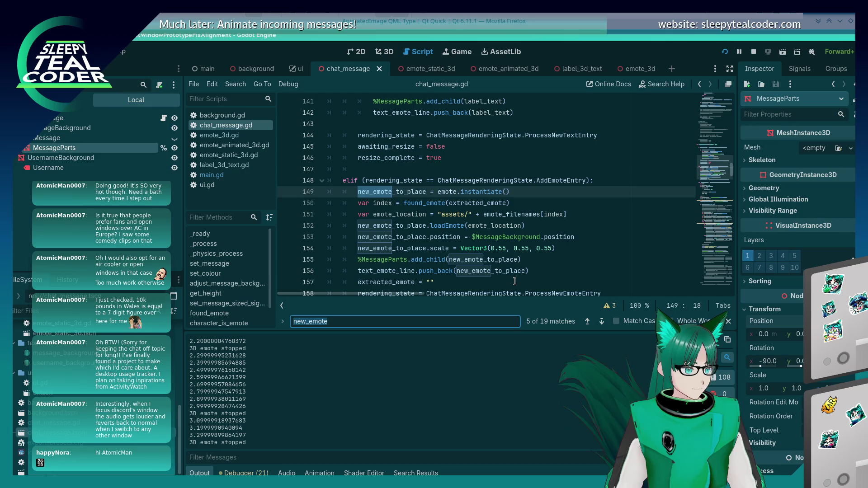
key(Escape)
scroll(475, 209, down, 2)
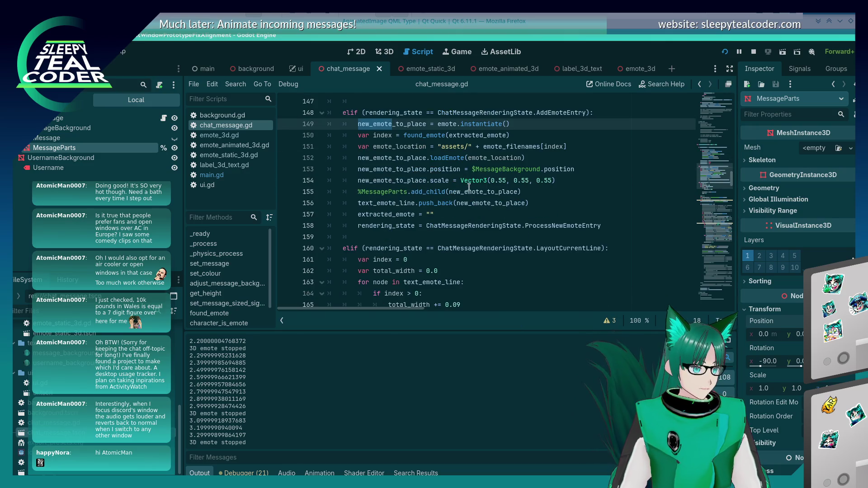
click(575, 169)
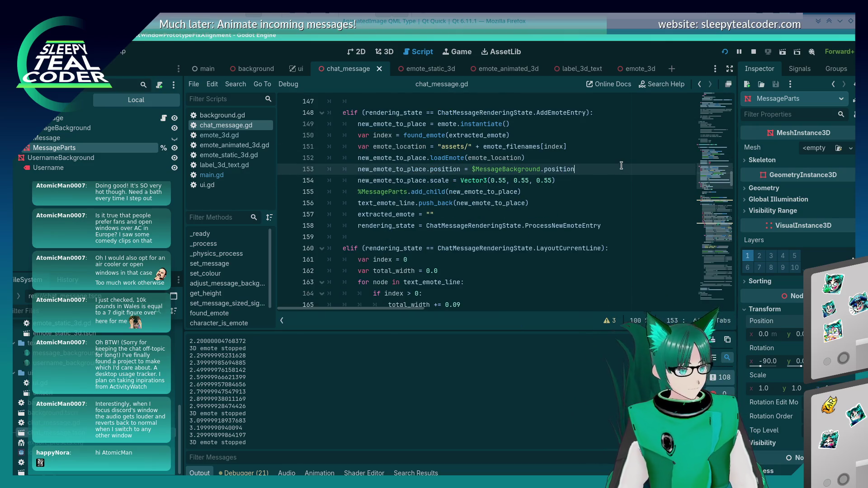
key(Return)
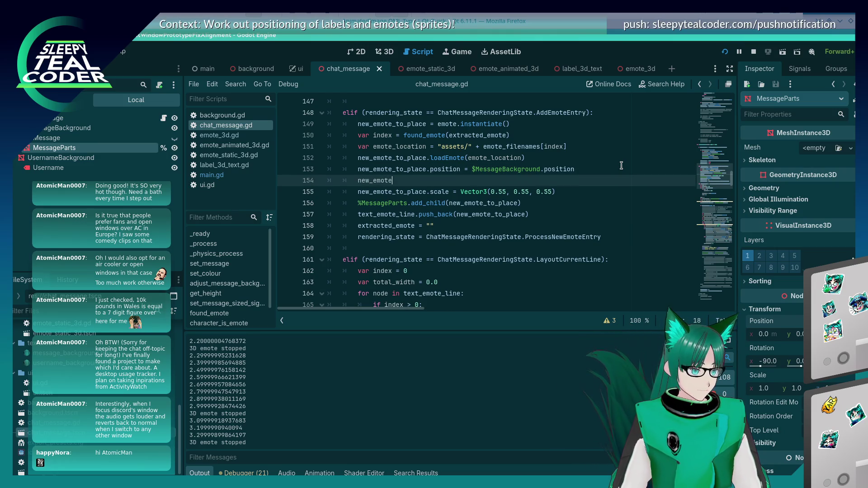
text(new_emote_to_place.)
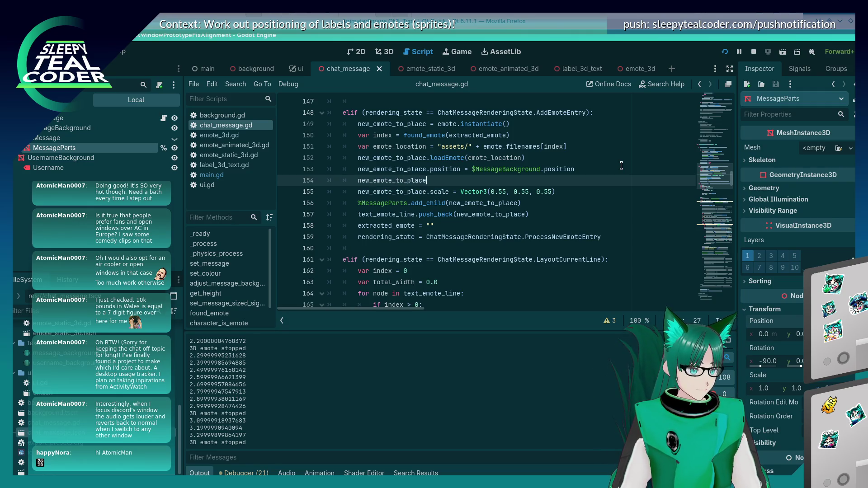
text(position.x)
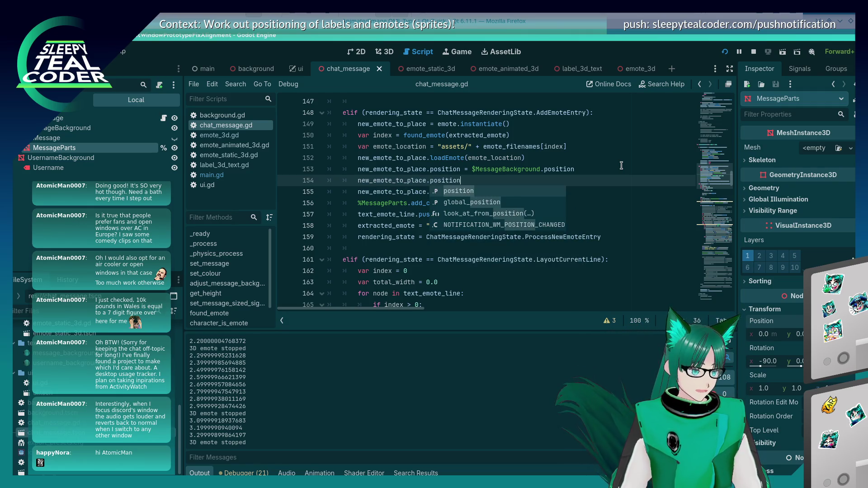
key(BackSpace)
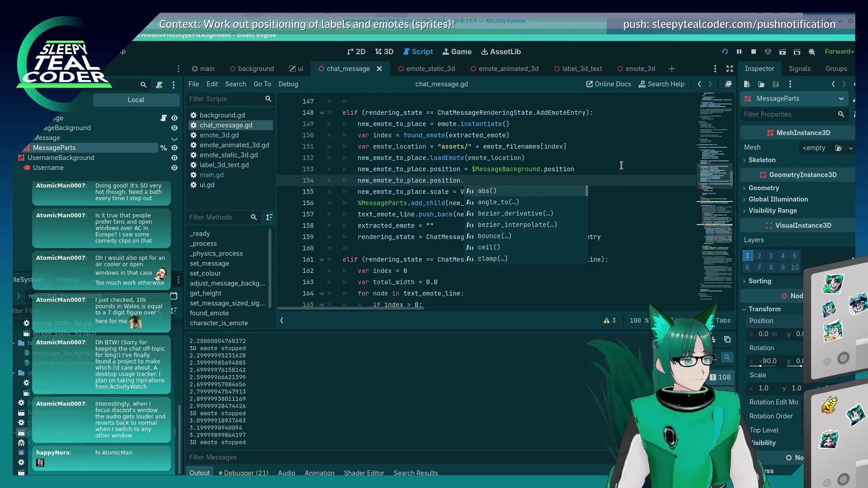
text(y = 0)
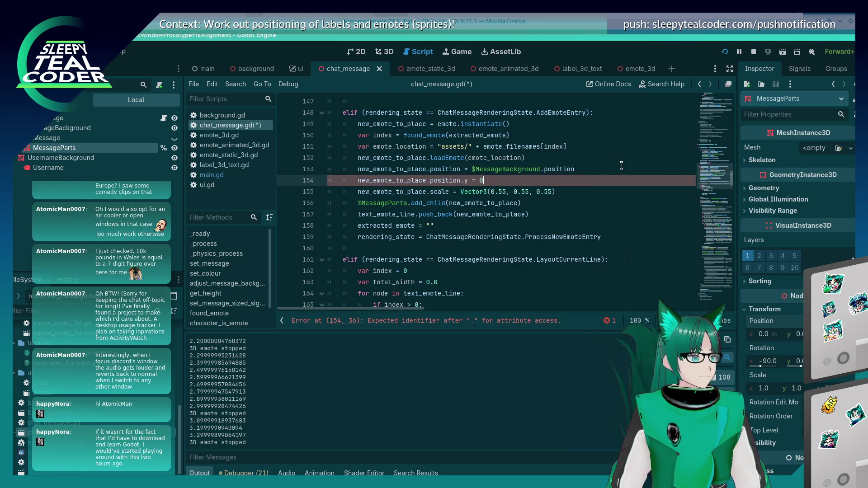
text(.15)
key(ctrl+s)
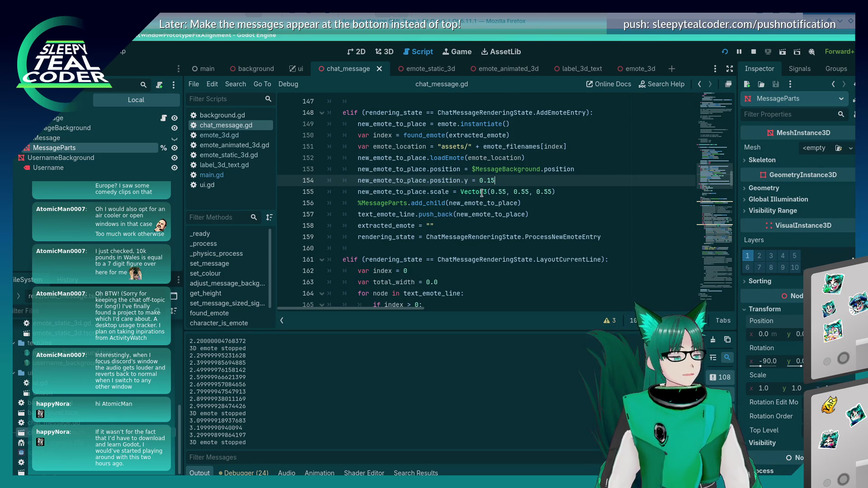
key(Down)
key(Down)
key(Down)
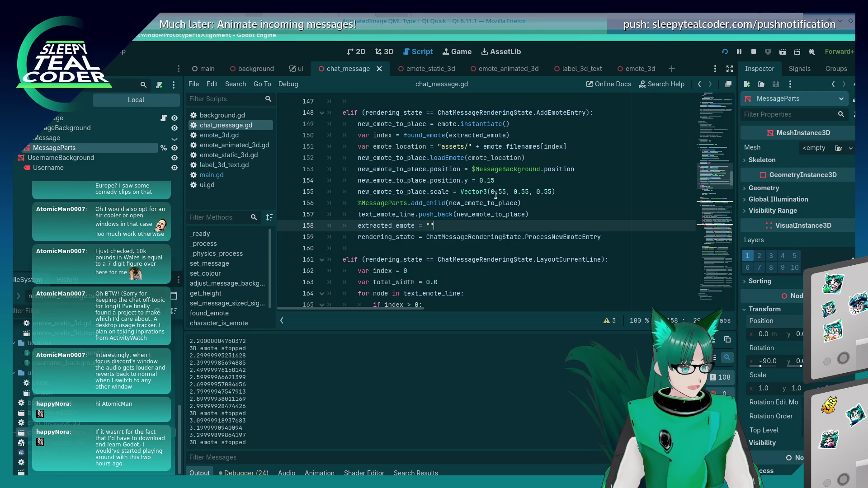
click(510, 185)
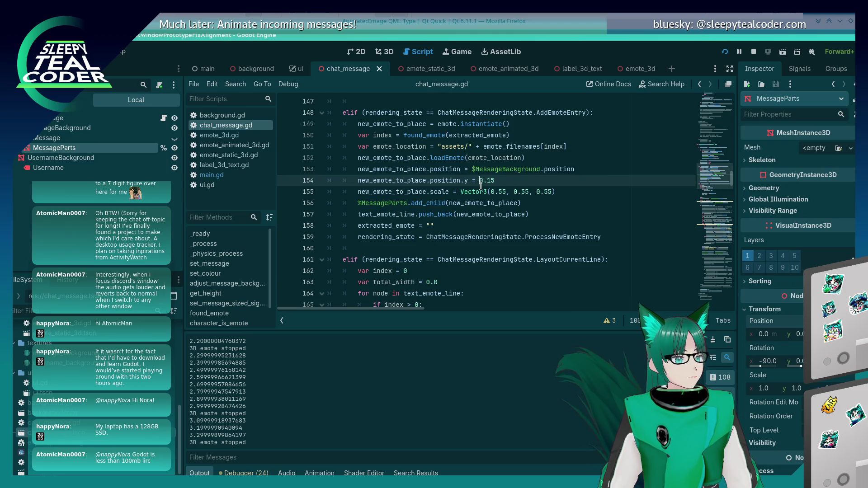
Step: Test the emote height with a message, then shorten the offset to 0.1 and retest
key(F5)
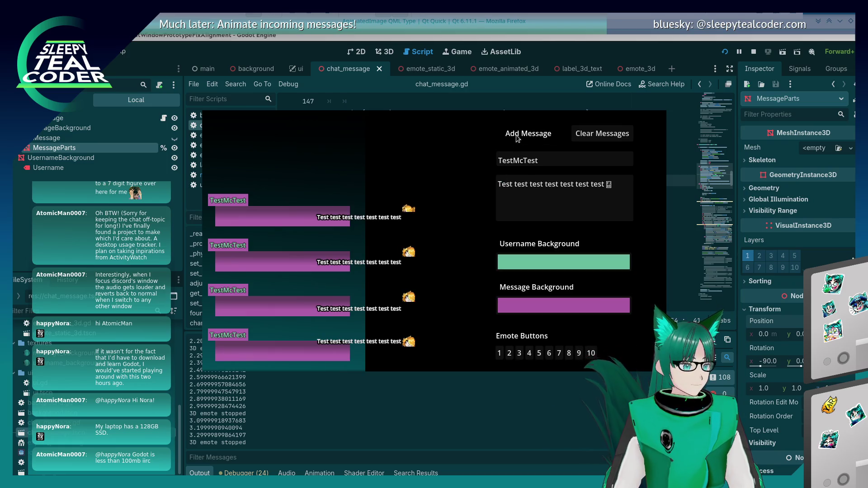
click(510, 141)
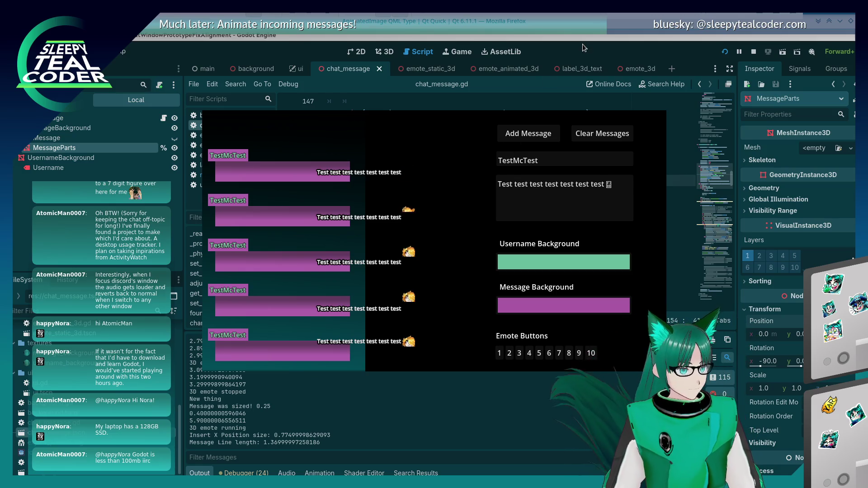
key(F8)
click(512, 180)
key(BackSpace)
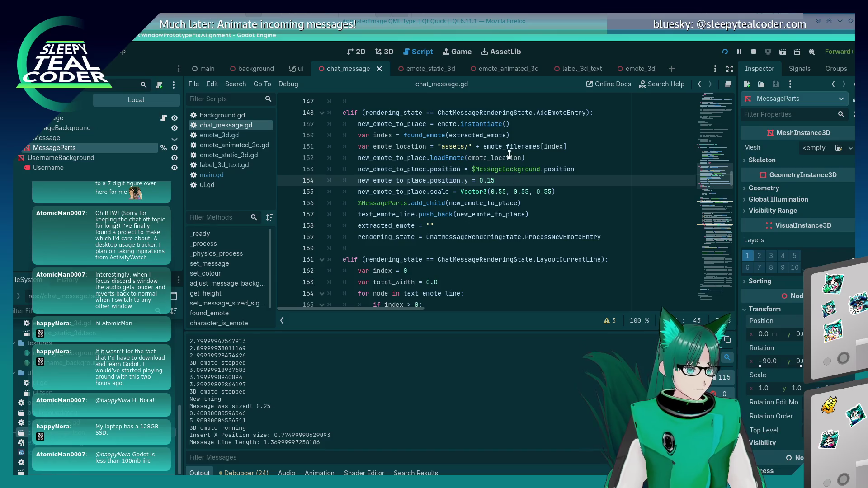
key(F5)
click(522, 138)
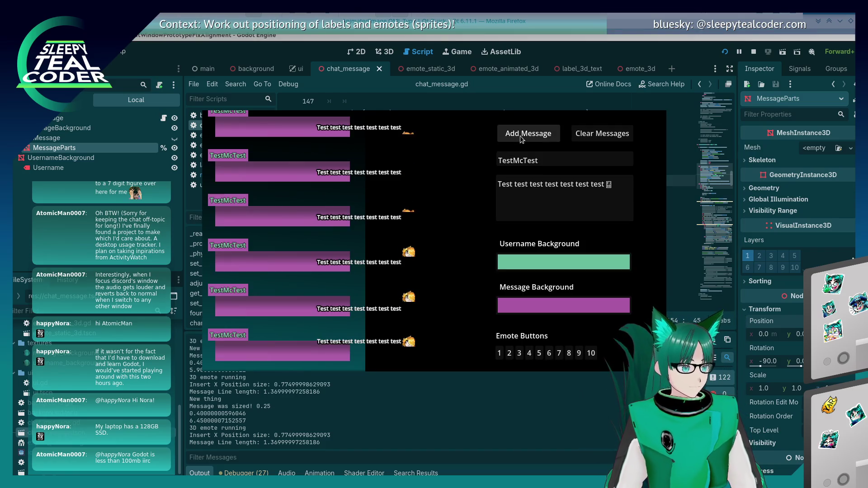
key(F8)
Step: Restore the emote offset to 0.15, save, and compare with another test message
text(5)
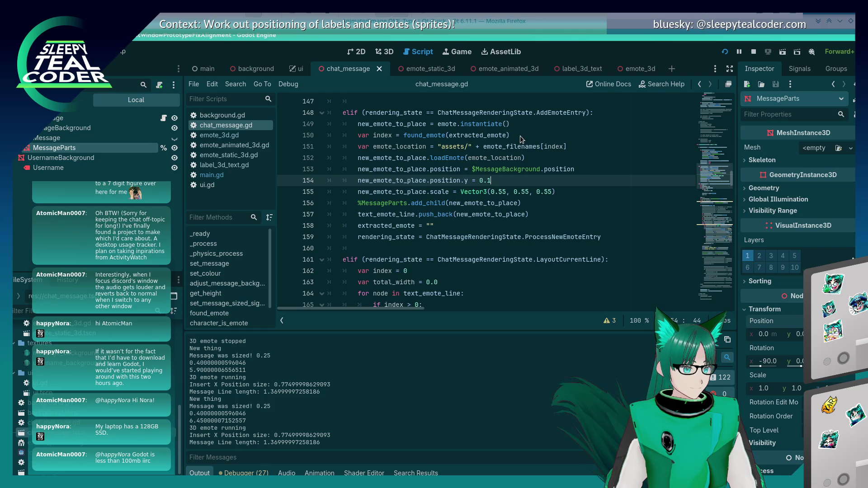
key(ctrl+s)
key(F5)
click(522, 138)
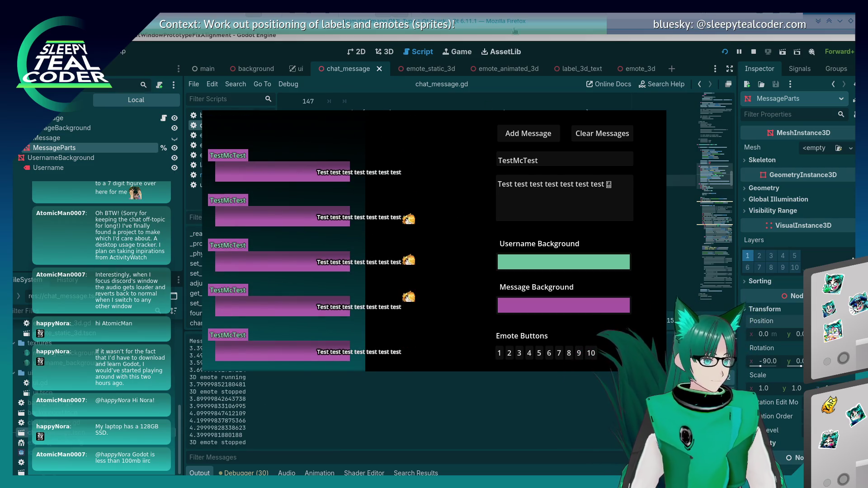
click(549, 48)
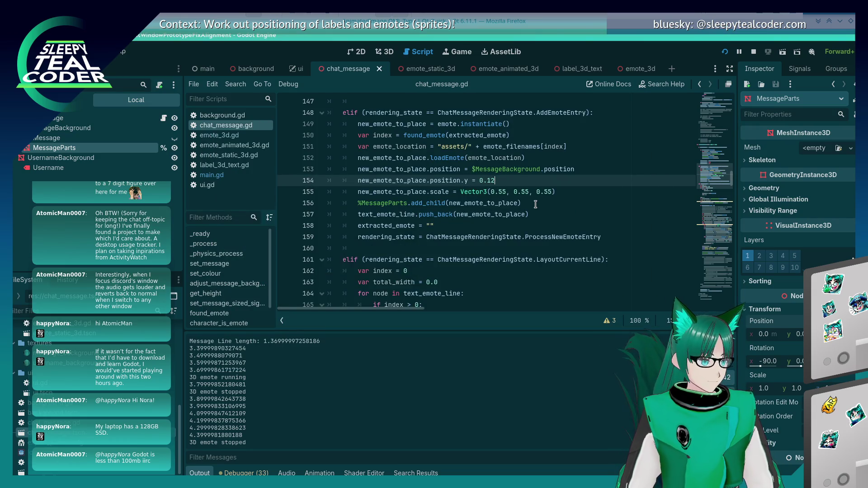
key(alt+Tab)
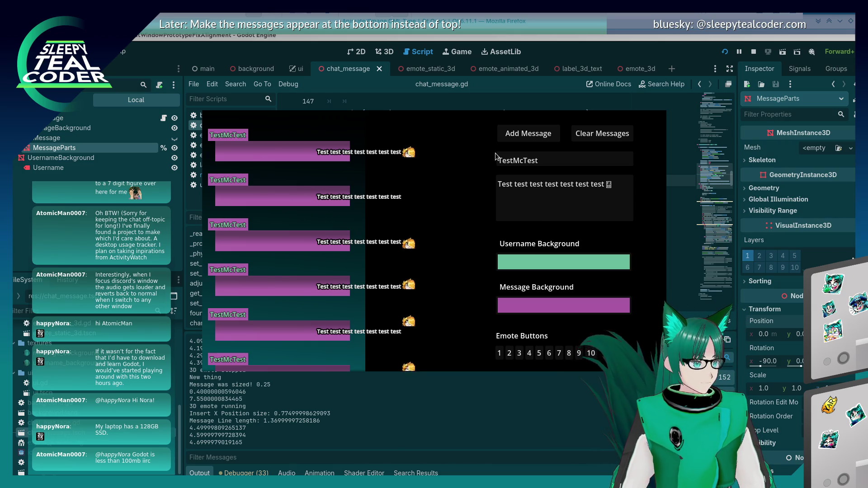
key(alt+Tab)
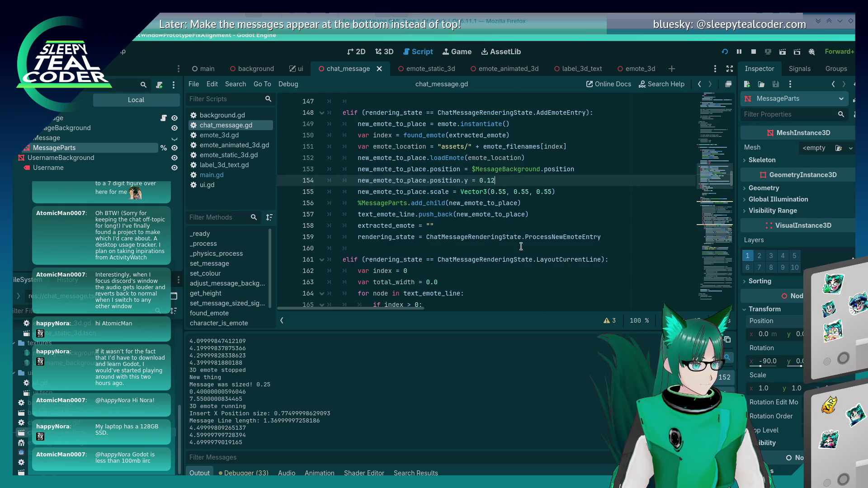
scroll(521, 246, down, 3)
key(alt+Tab)
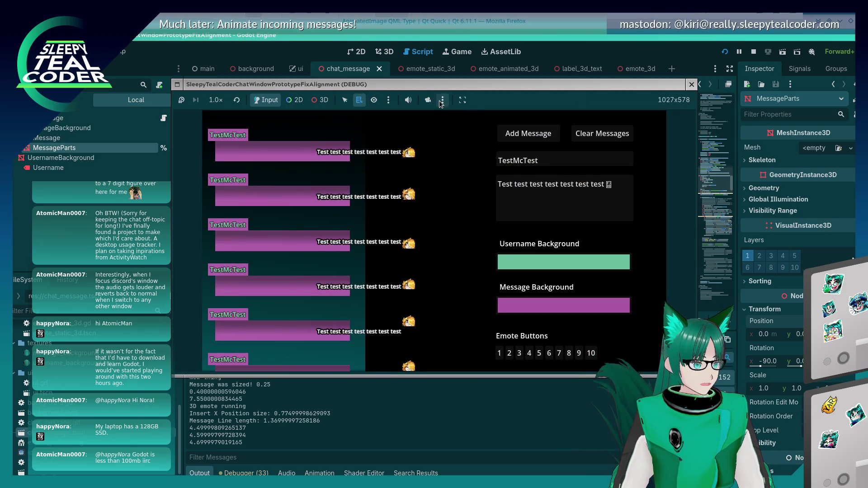
Step: In the running game, pick the message background mesh and then its text label
click(428, 100)
click(319, 100)
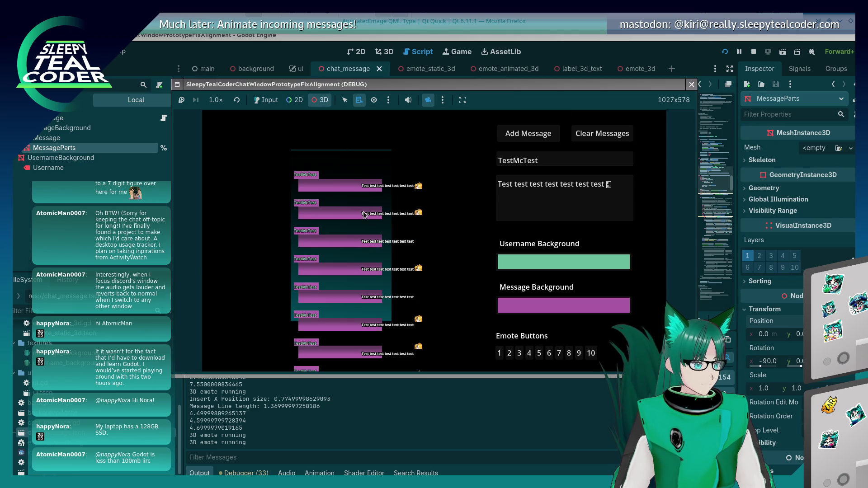
right_click(348, 187)
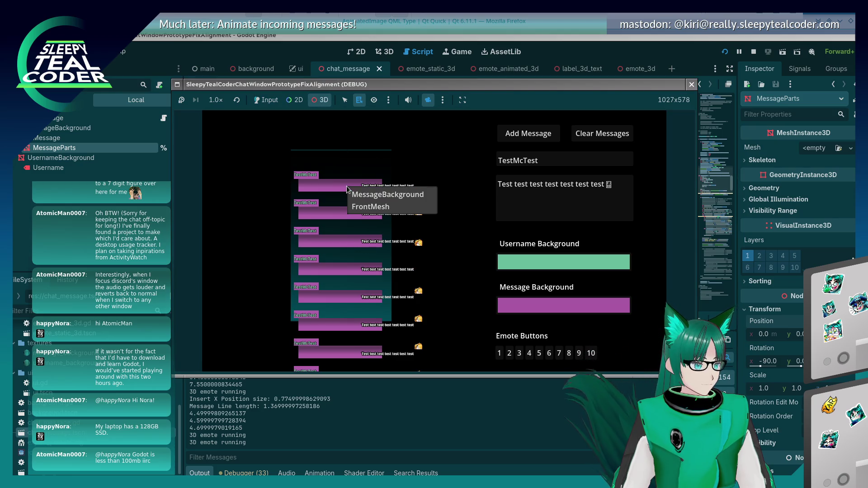
click(368, 198)
right_click(388, 190)
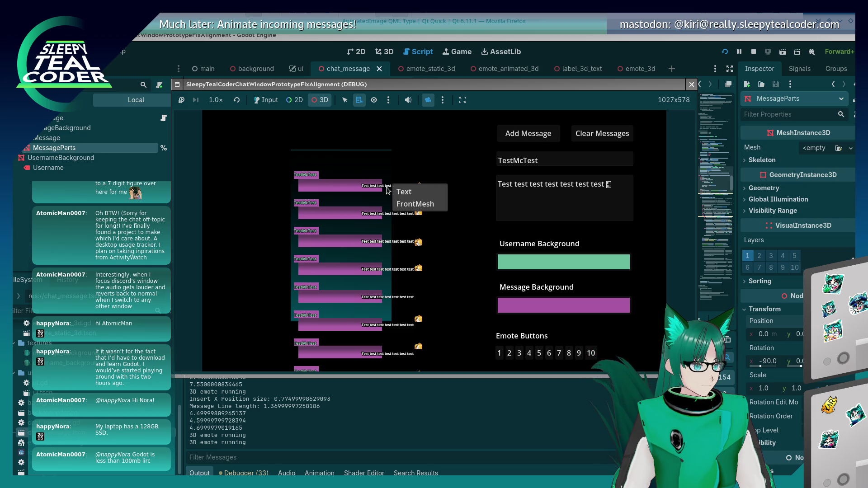
click(388, 190)
right_click(385, 191)
click(381, 191)
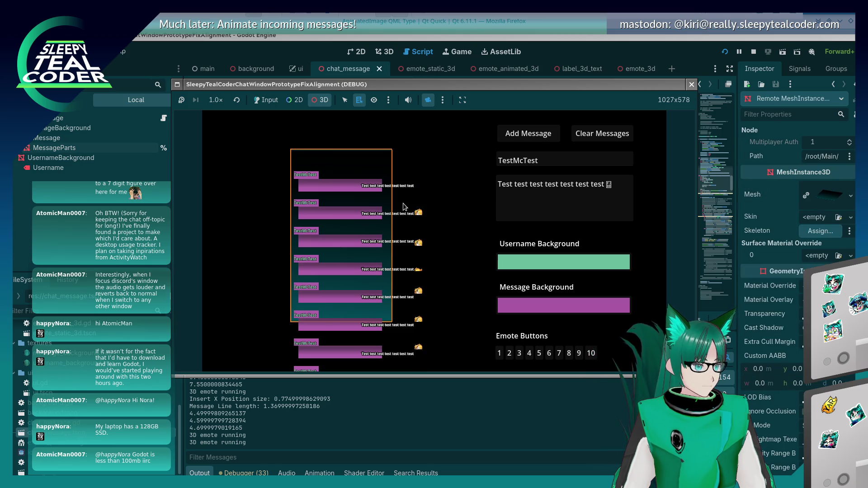
click(382, 186)
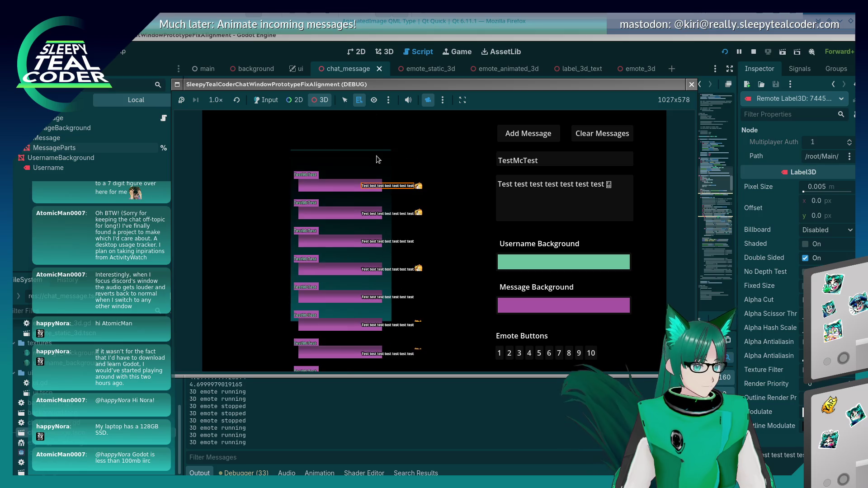
Step: Inspect the MessageParts node in the Remote scene tree
key(alt+Tab)
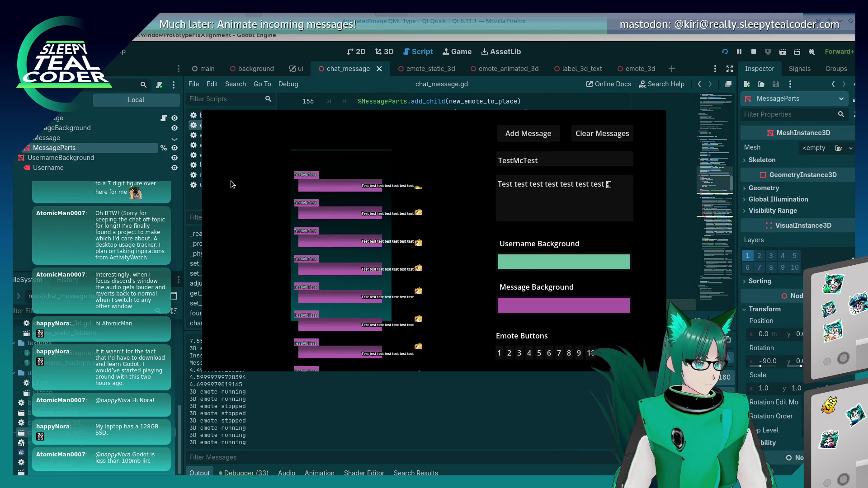
click(73, 100)
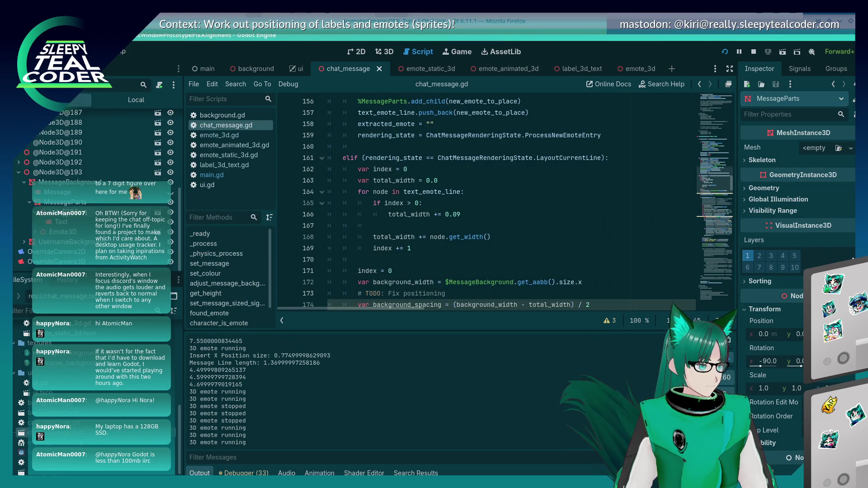
click(65, 202)
key(alt+Tab)
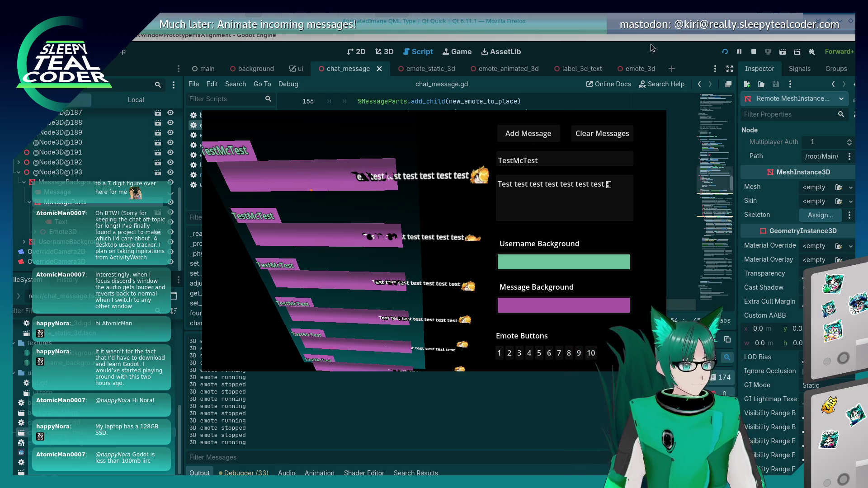
Step: Uncomment line 213's first_text_emote_half_size offset and change its += to plain assignment
key(F8)
scroll(515, 205, down, 5)
scroll(515, 205, down, 19)
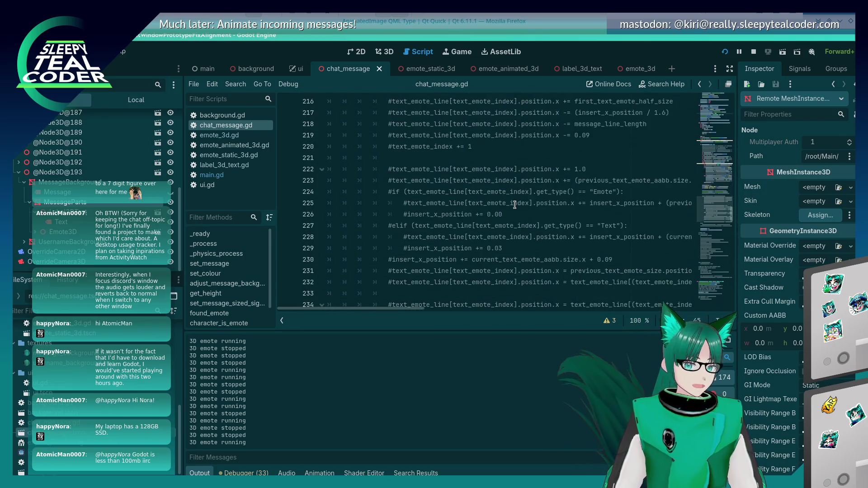
scroll(515, 205, down, 3)
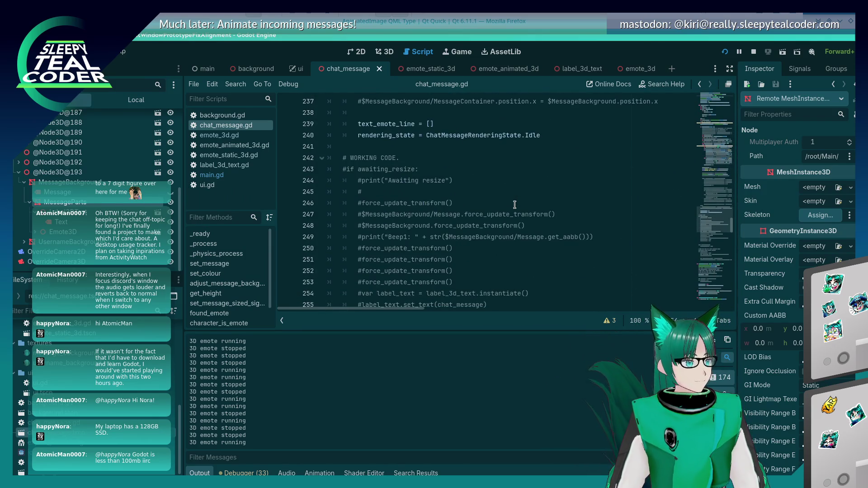
scroll(514, 205, up, 3)
scroll(514, 205, down, 8)
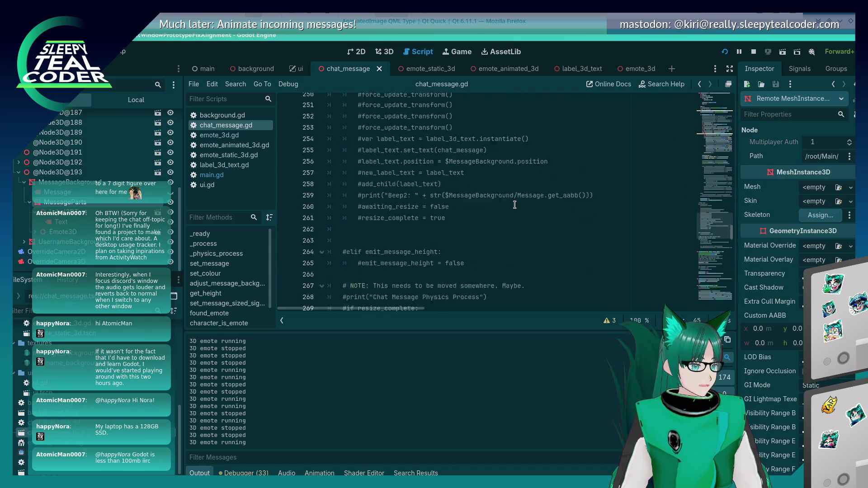
scroll(514, 205, up, 17)
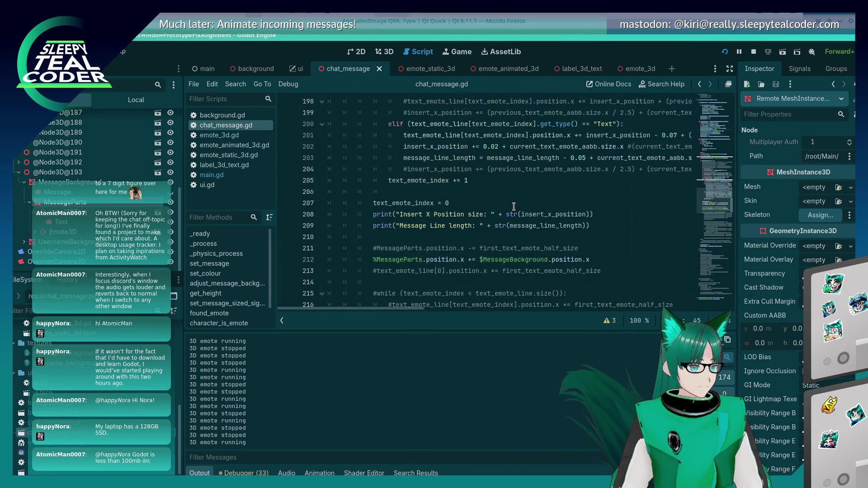
scroll(515, 207, down, 3)
scroll(375, 167, down, 8)
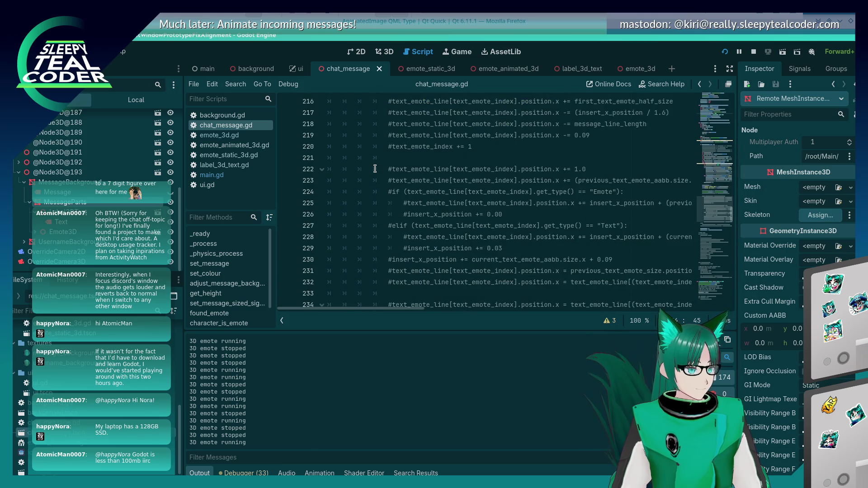
scroll(378, 165, up, 5)
scroll(378, 165, up, 6)
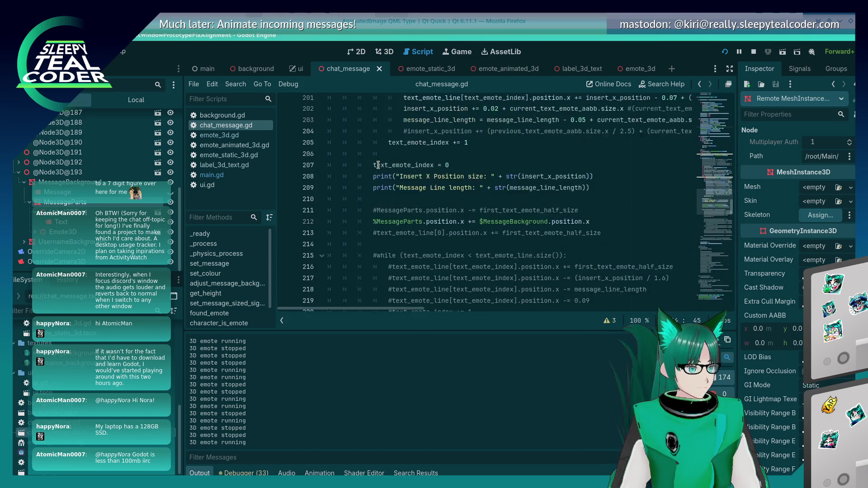
scroll(378, 165, down, 3)
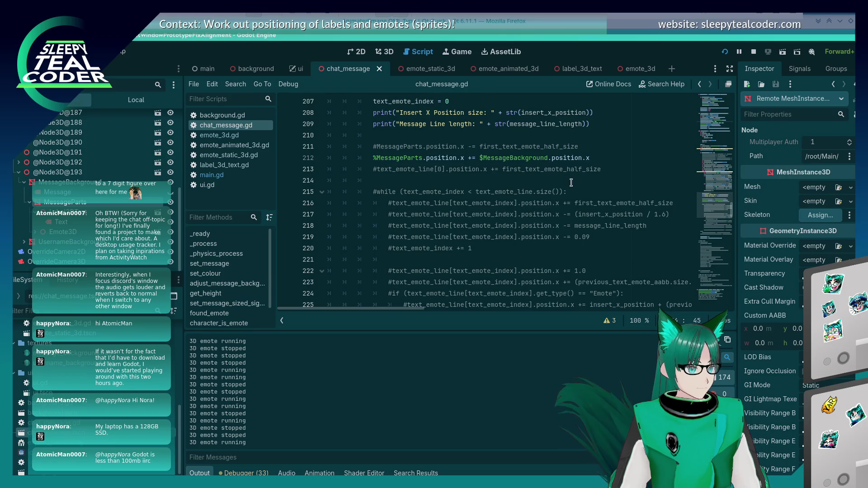
click(375, 192)
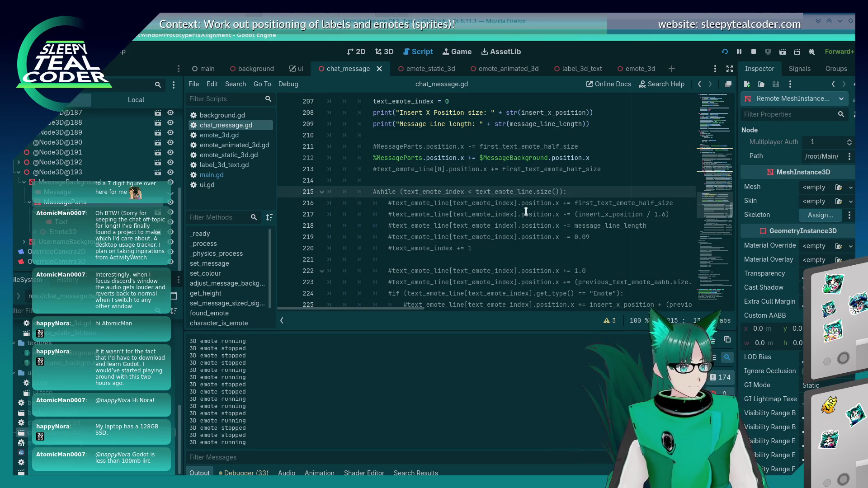
key(Up)
key(Up)
key(Delete)
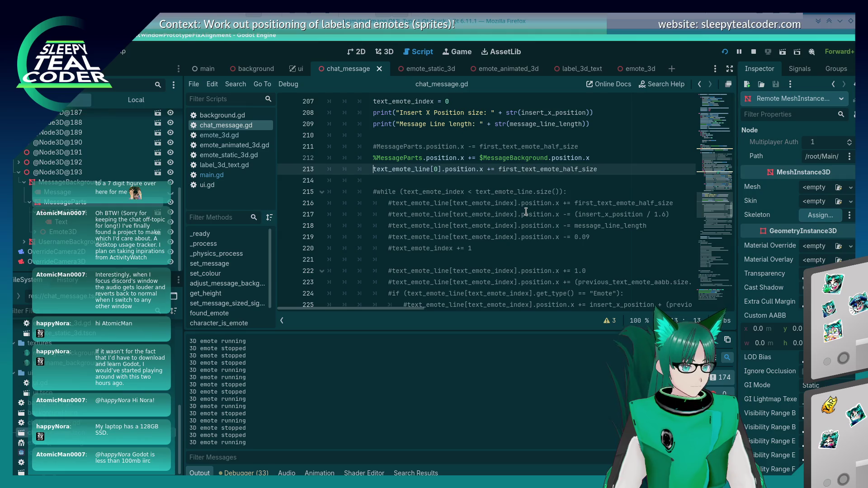
key(Left)
key(Left)
key(Left)
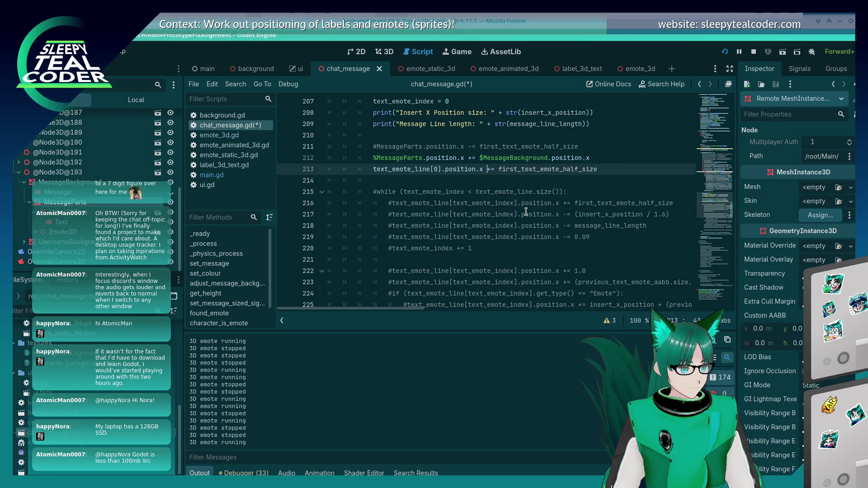
key(Delete)
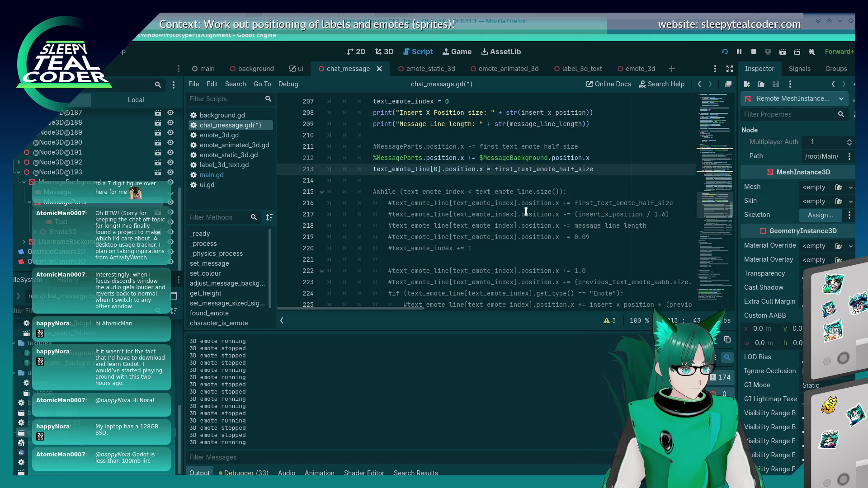
Step: Save, run the chat test, reset the game camera, and add a test message
key(F5)
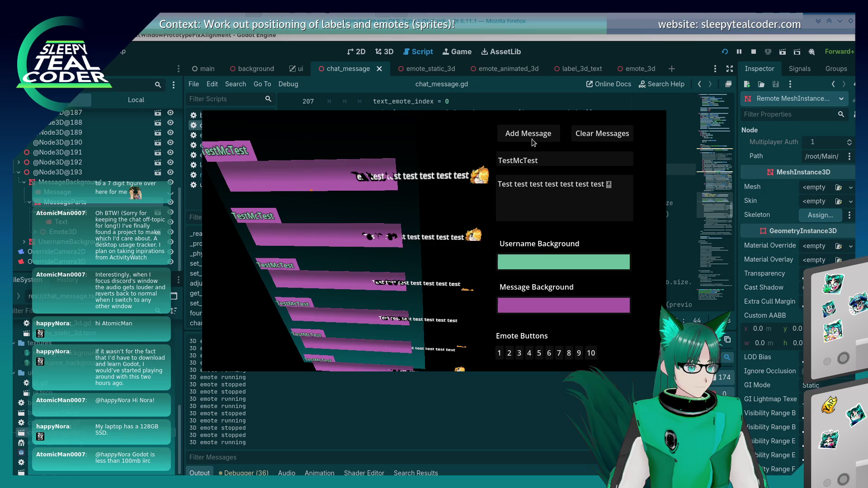
key(alt+Tab)
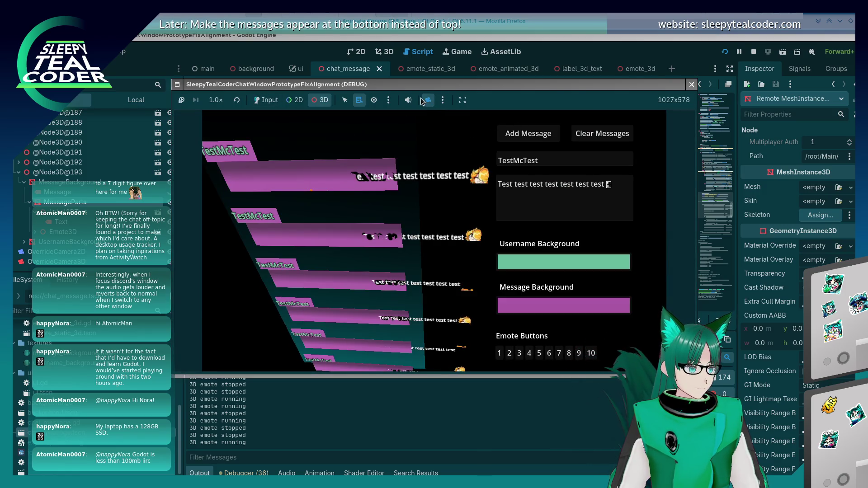
click(443, 100)
click(470, 126)
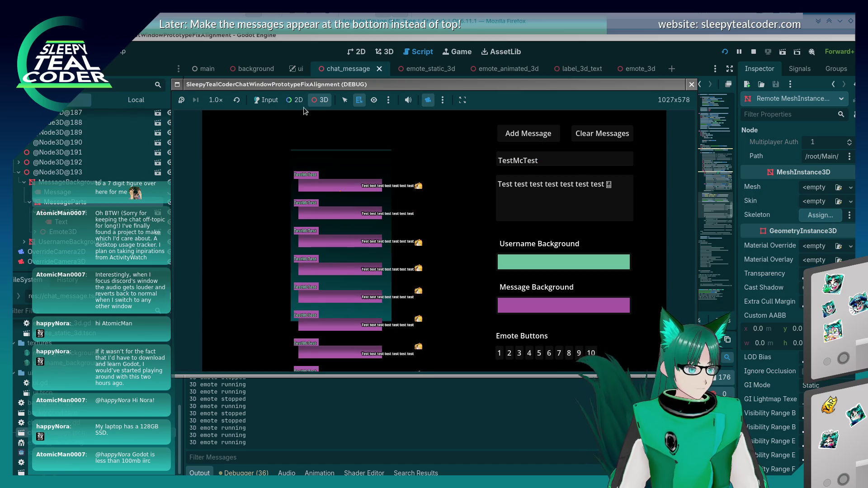
click(519, 137)
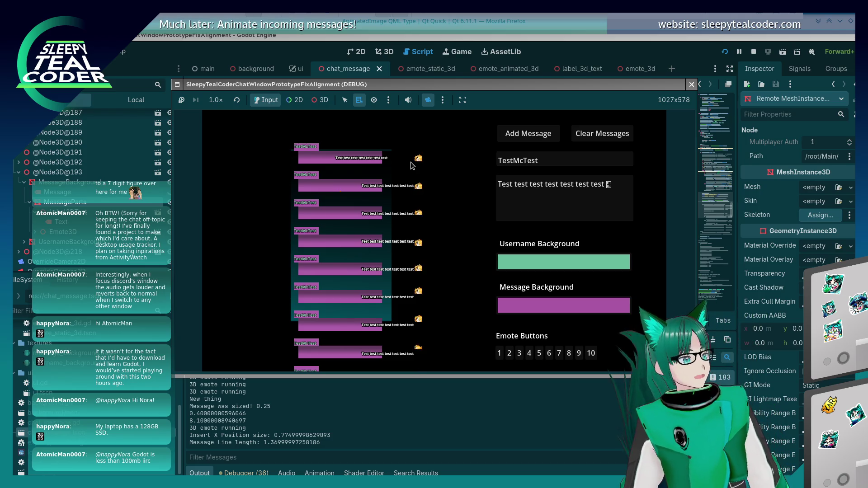
click(598, 39)
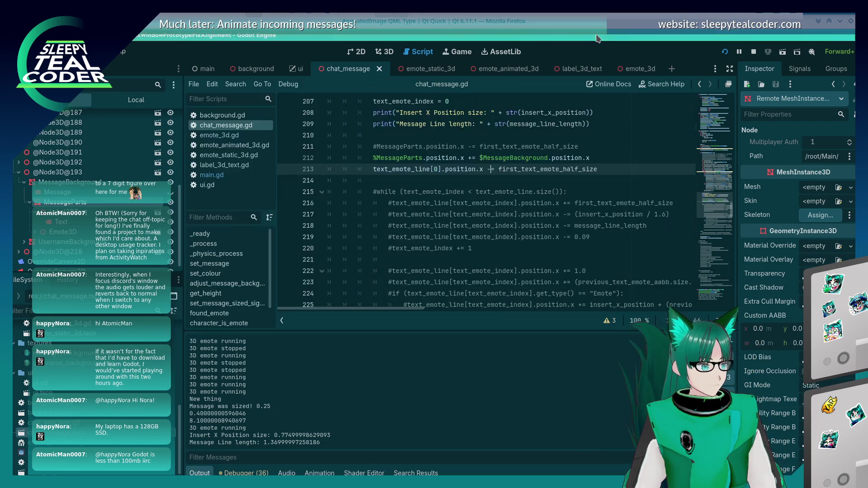
key(ctrl+F2)
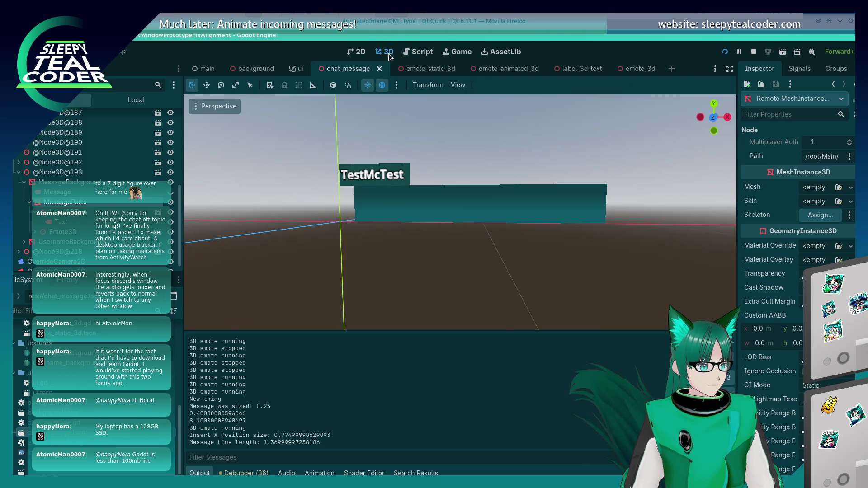
click(417, 52)
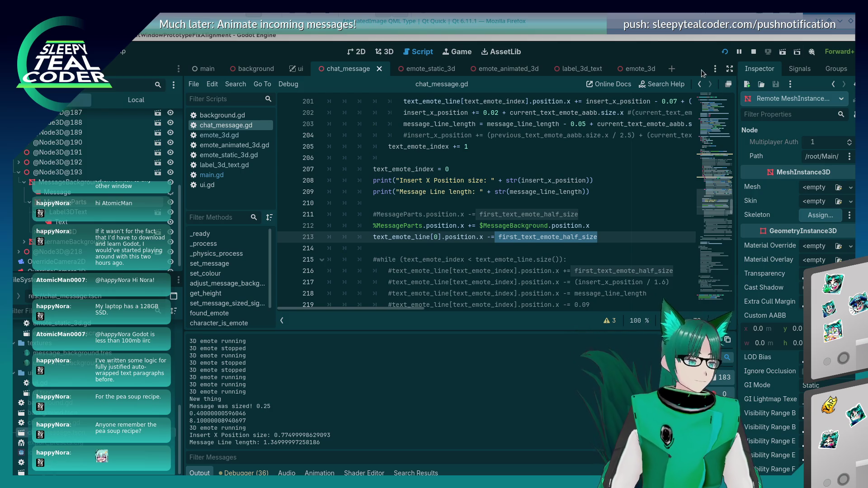
click(436, 169)
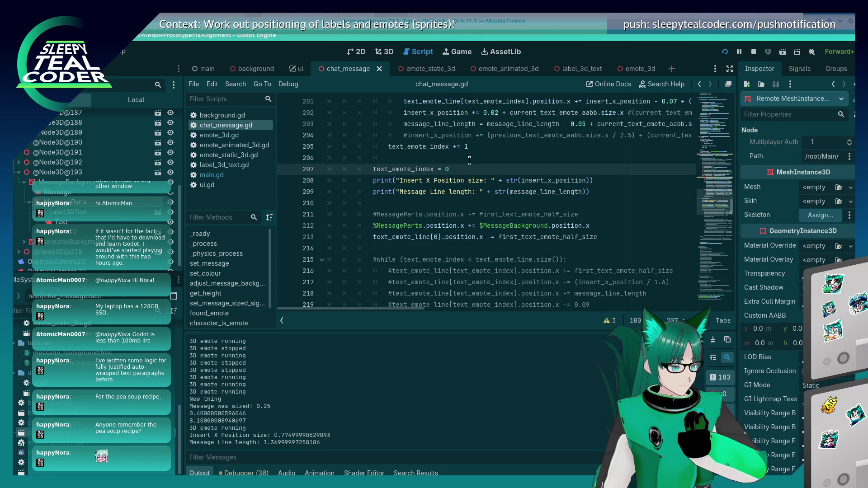
Step: Edit line 213 to use the message background's x position instead of subtracting, and save
click(485, 236)
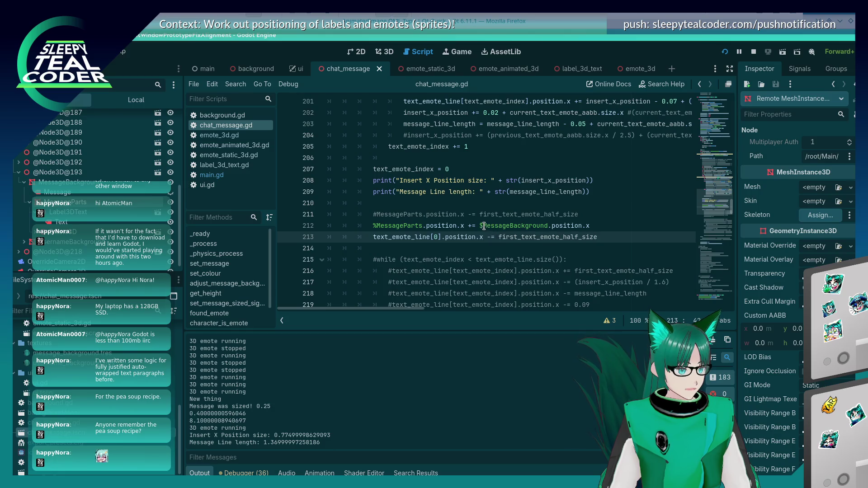
click(484, 226)
key(Down)
key(BackSpace)
key(Up)
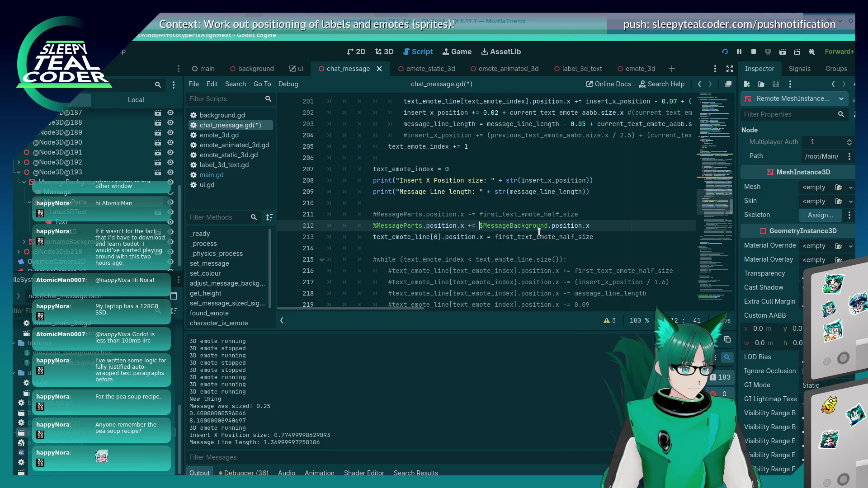
key(Down)
key(End)
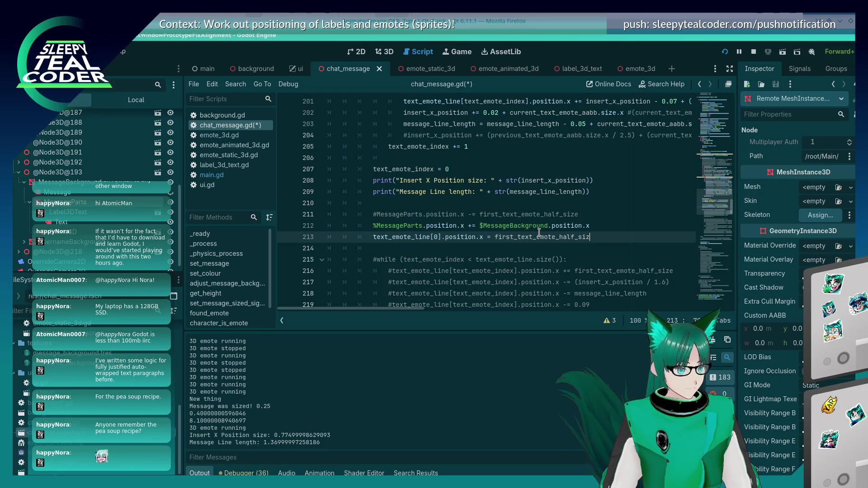
key(ctrl+BackSpace)
text($MessageBackground.position.x)
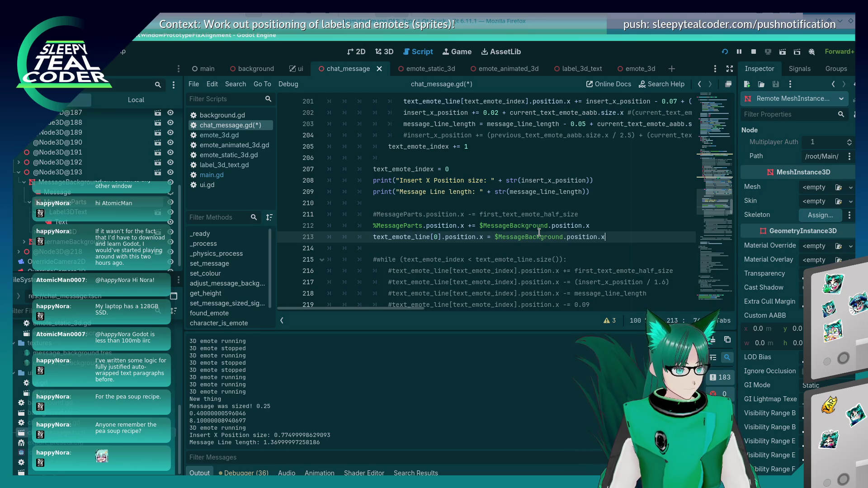
key(ctrl+s)
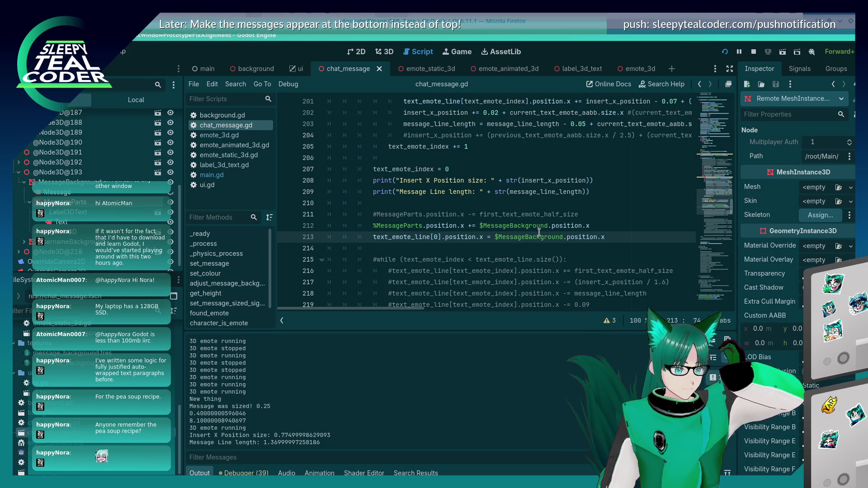
Step: Add a new test message in the running chat test, then return to the script
key(alt+Tab)
click(532, 137)
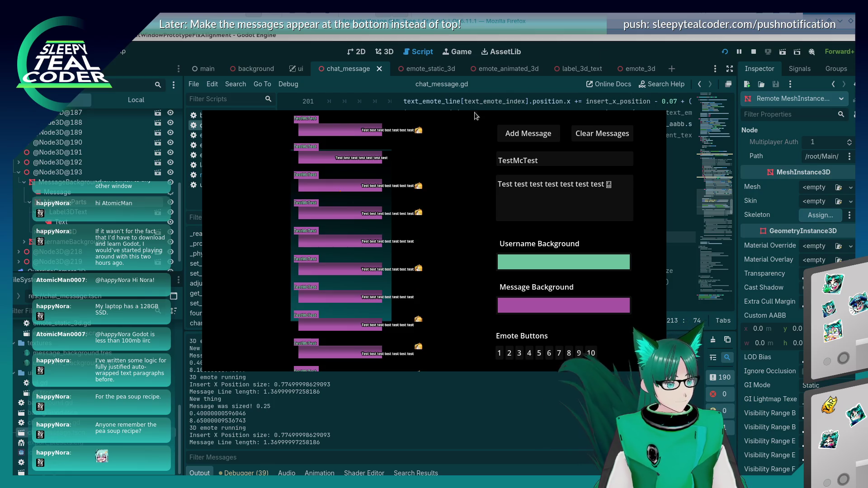
key(alt+Tab)
Step: Delete $MessageBackground.position.x from line 213 leaving 0.0, then run and close the game
drag(499, 237, 612, 235)
key(BackSpace)
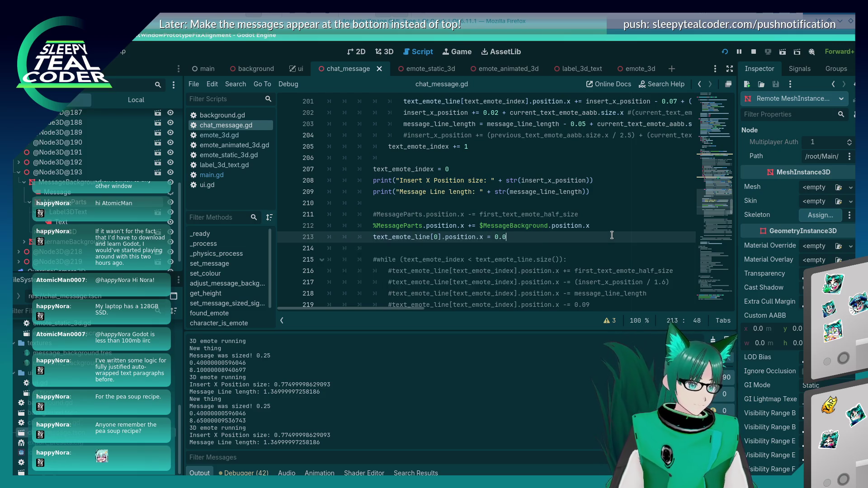
key(F5)
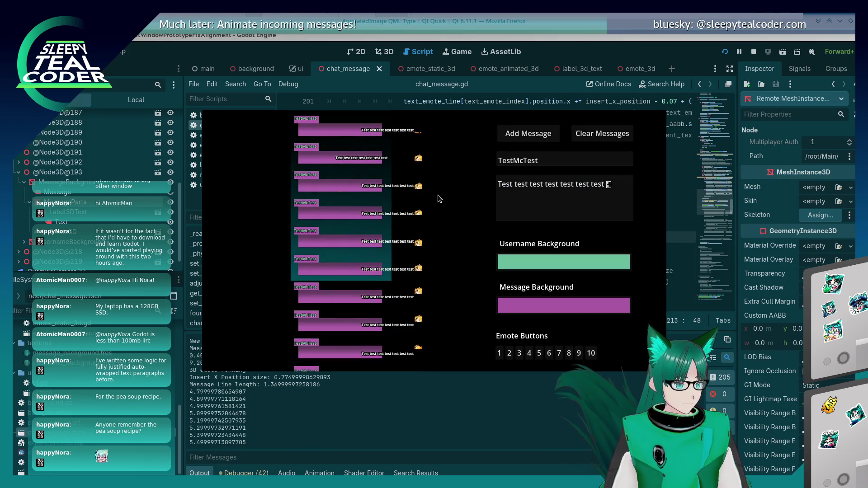
key(alt+Tab)
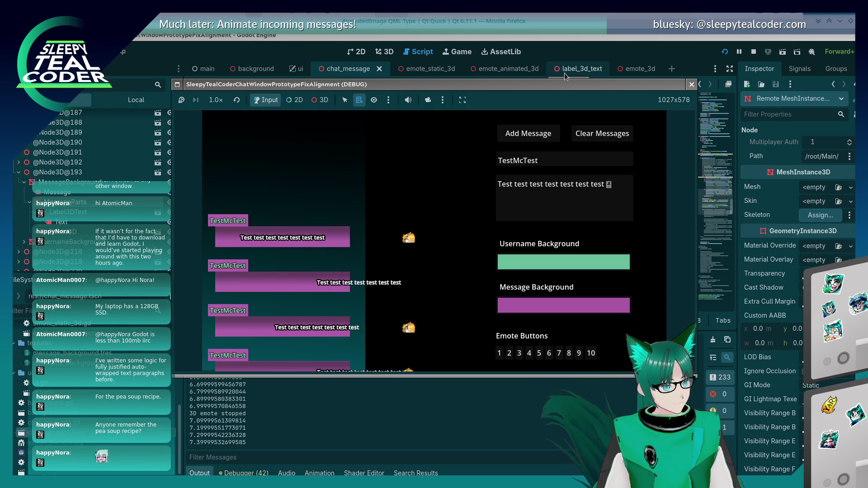
key(F8)
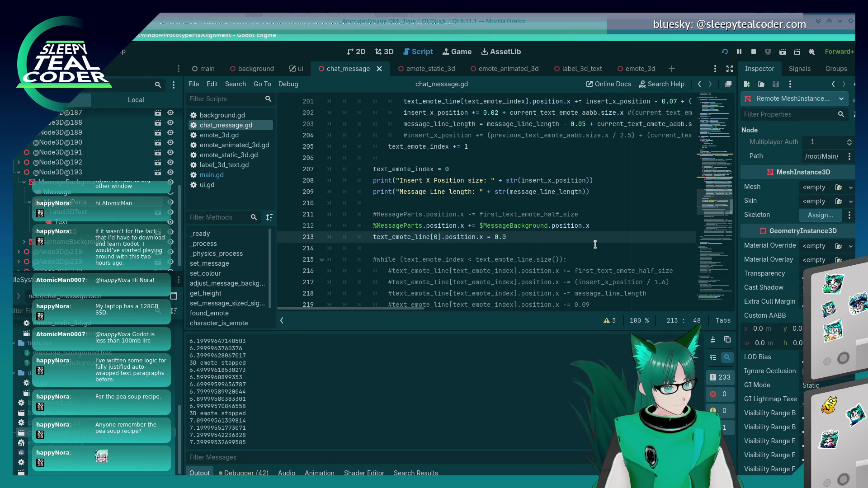
Step: Add a plus after 0.0 on line 213 and run the game to check the layout
text(+)
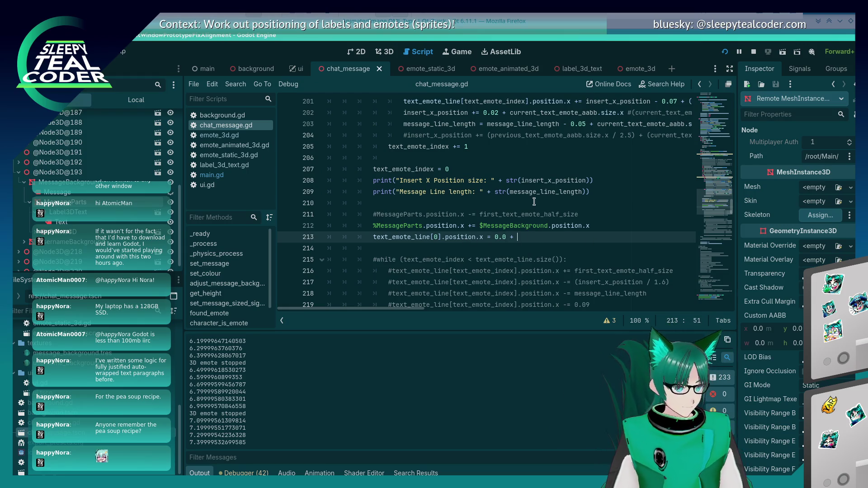
double_click(534, 214)
key(F5)
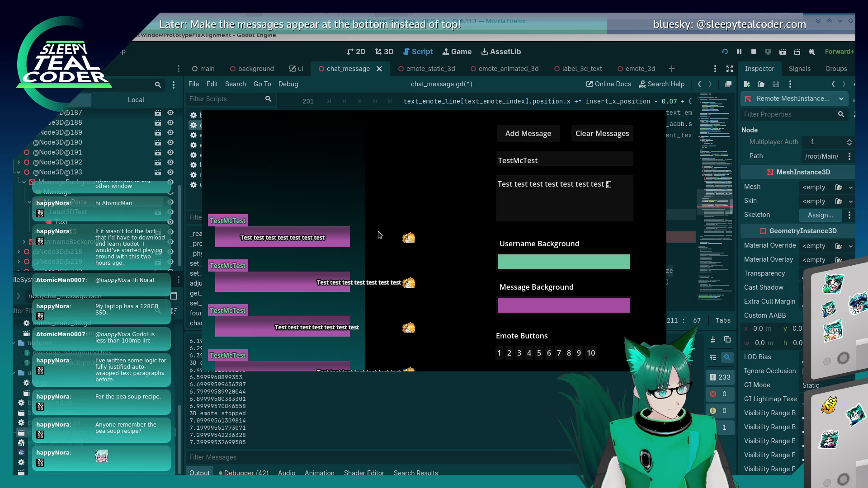
key(alt+Tab)
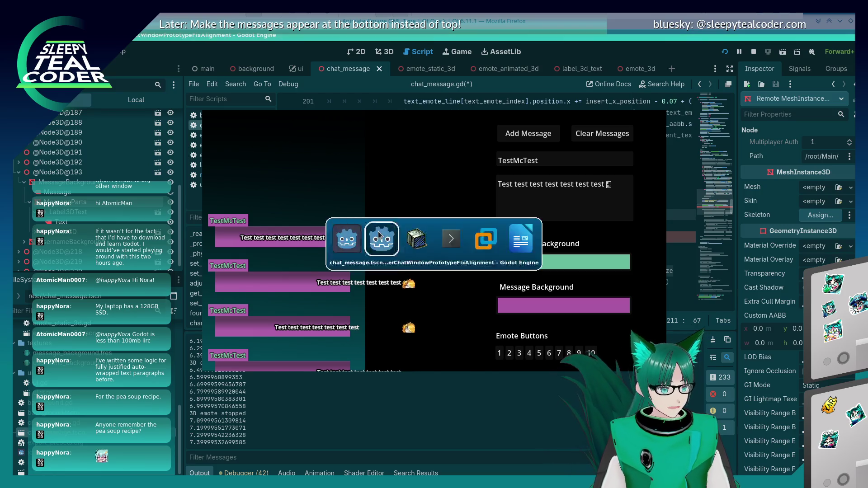
Step: Paste first_text_emote_half_size after the plus on line 213, rerun, and add a TestMcTest message
click(460, 225)
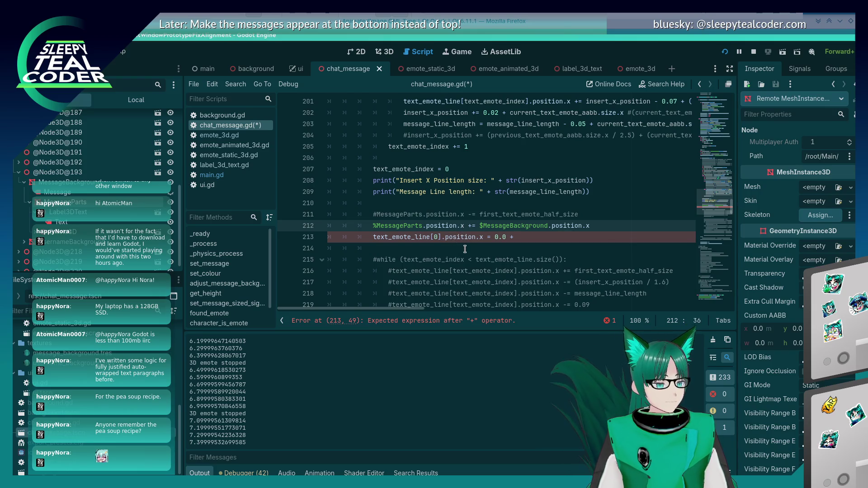
click(518, 239)
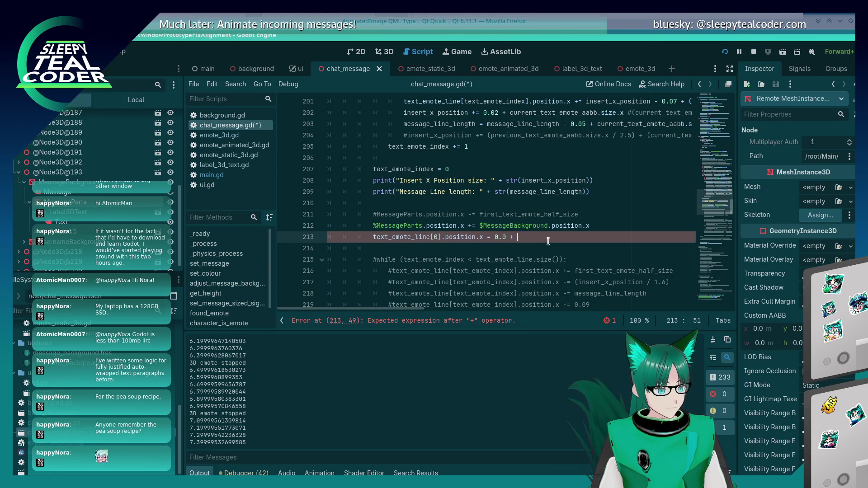
scroll(485, 237, up, 8)
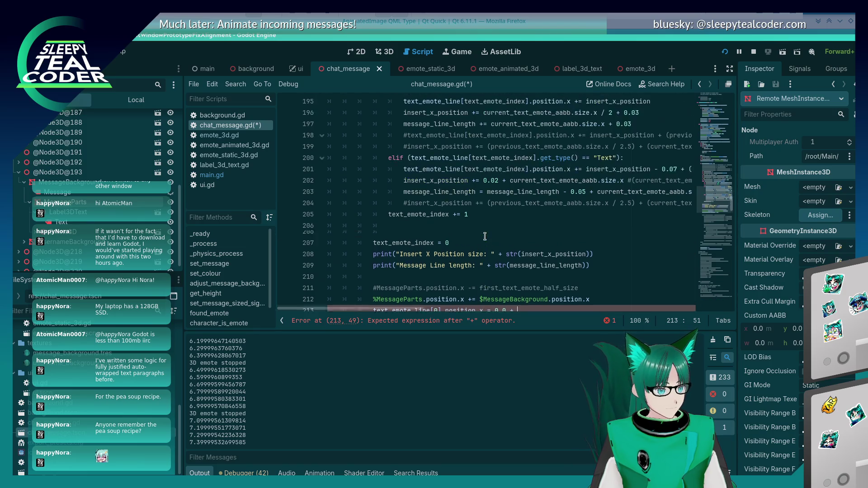
double_click(434, 203)
key(ctrl+c)
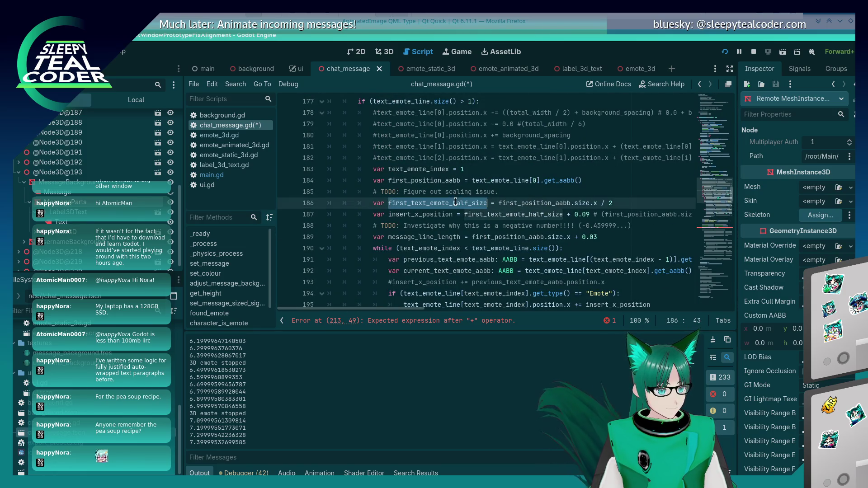
scroll(506, 256, down, 8)
scroll(506, 256, down, 4)
scroll(520, 226, up, 3)
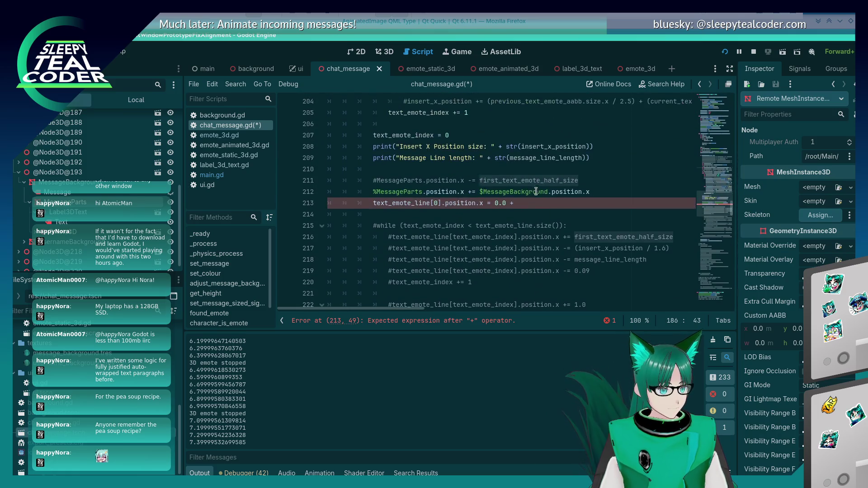
click(535, 203)
key(ctrl+v)
key(F5)
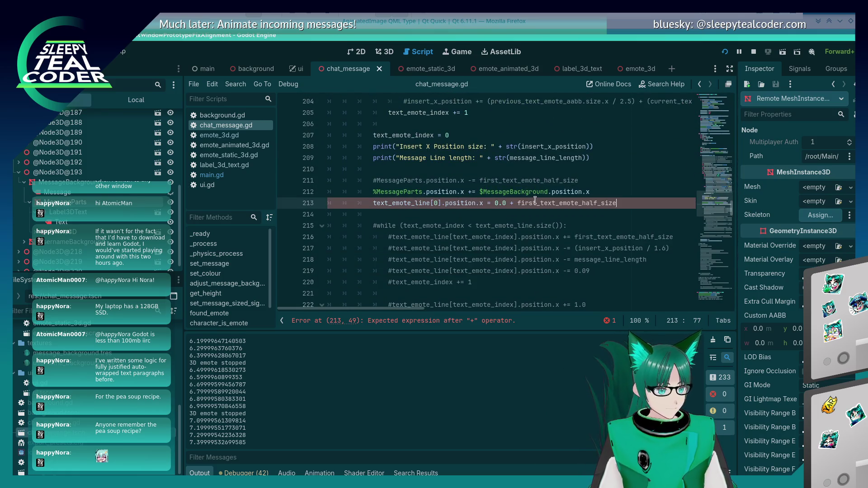
click(513, 138)
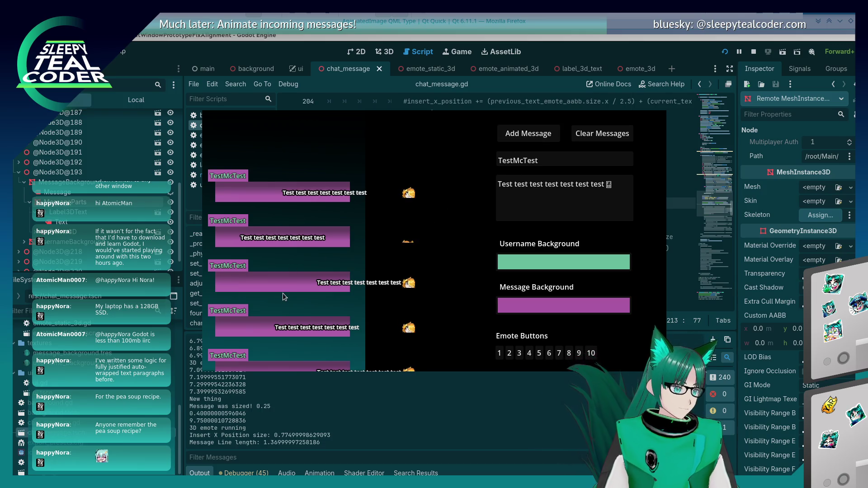
key(alt+Tab)
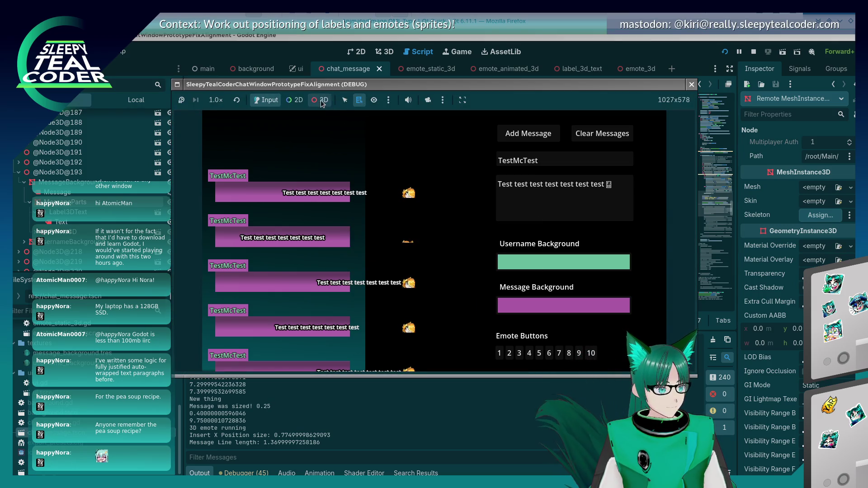
click(55, 220)
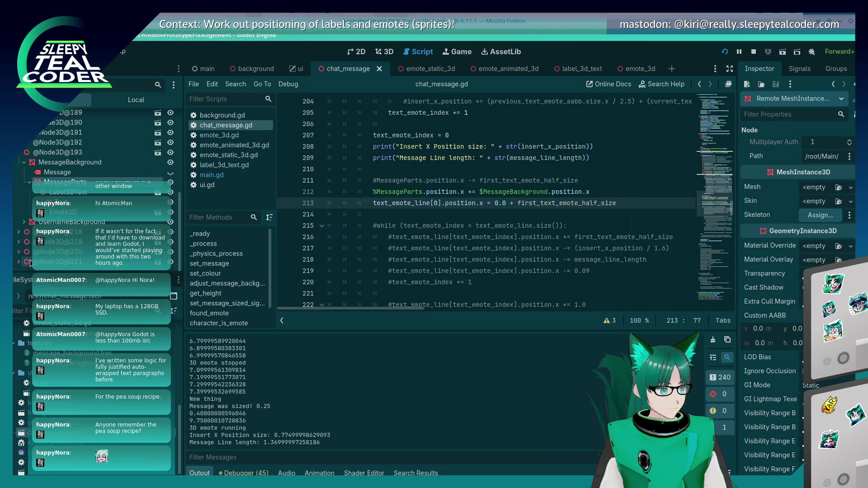
click(22, 266)
scroll(22, 266, down, 2)
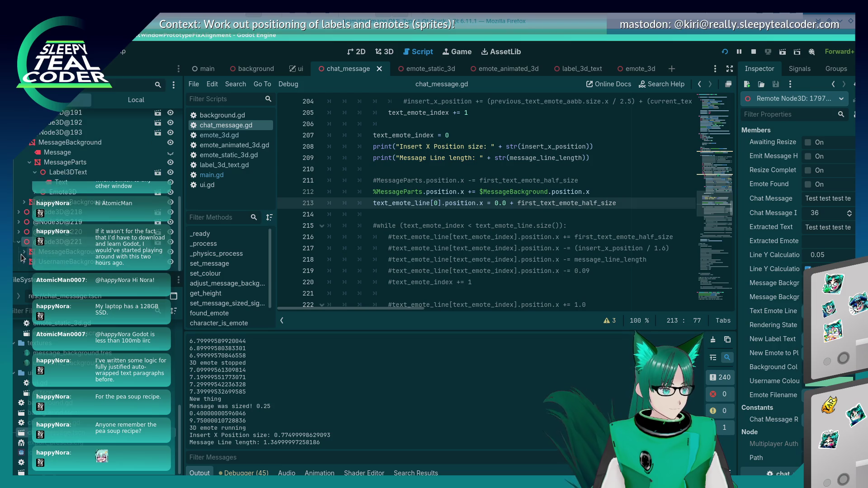
click(30, 252)
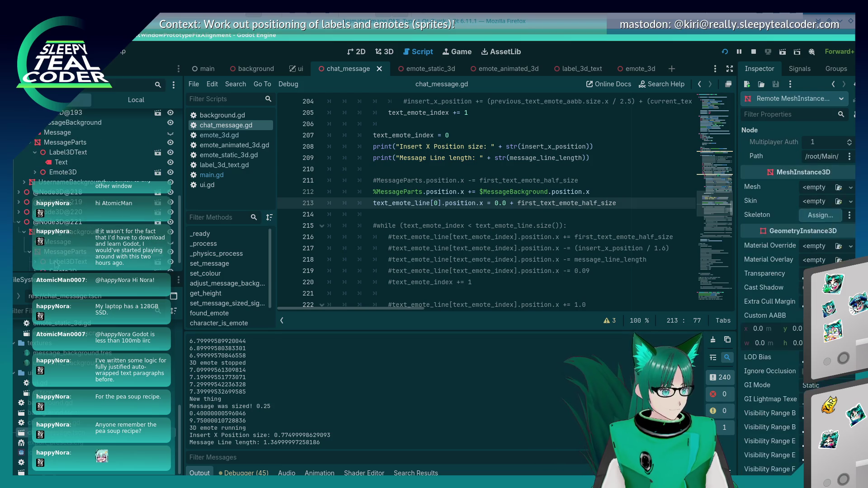
click(63, 245)
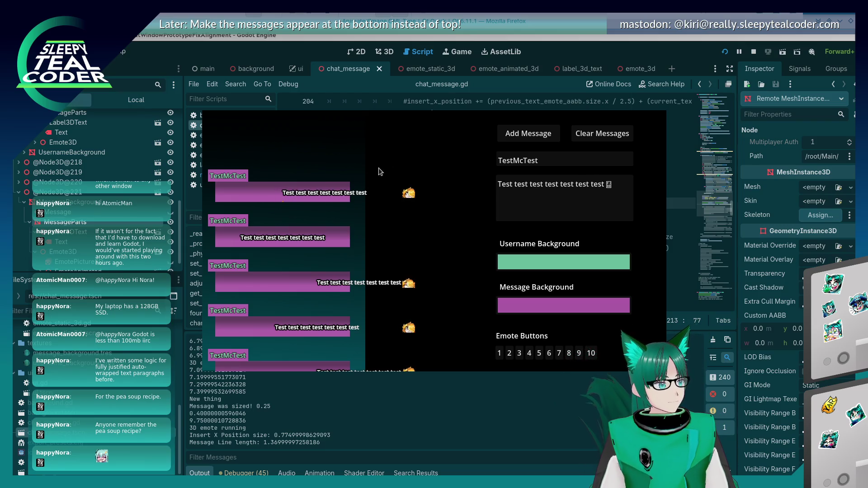
click(558, 46)
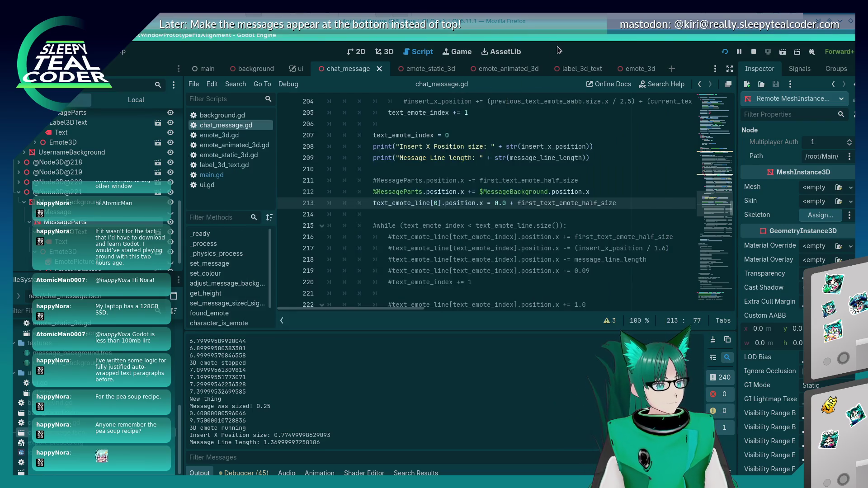
Step: Scroll chat_message.gd to find the %MessageParts offset line 212
click(519, 213)
scroll(519, 211, down, 3)
scroll(519, 212, up, 4)
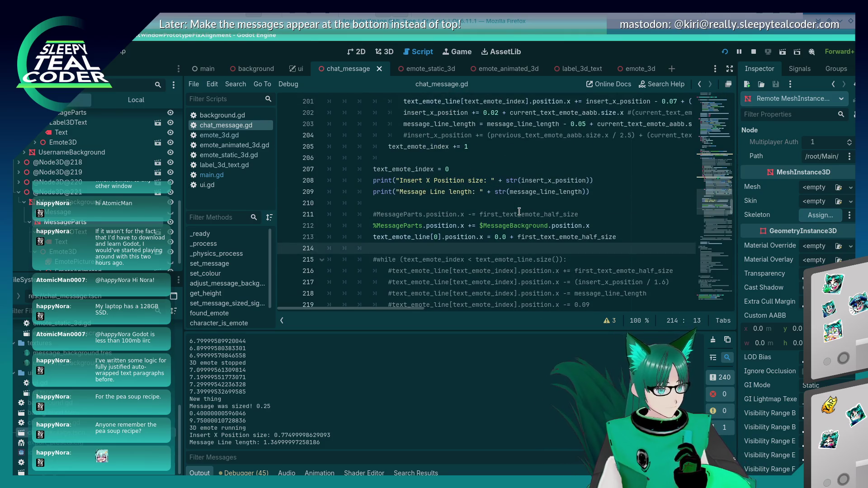
scroll(519, 212, down, 7)
scroll(519, 212, down, 3)
scroll(520, 211, up, 3)
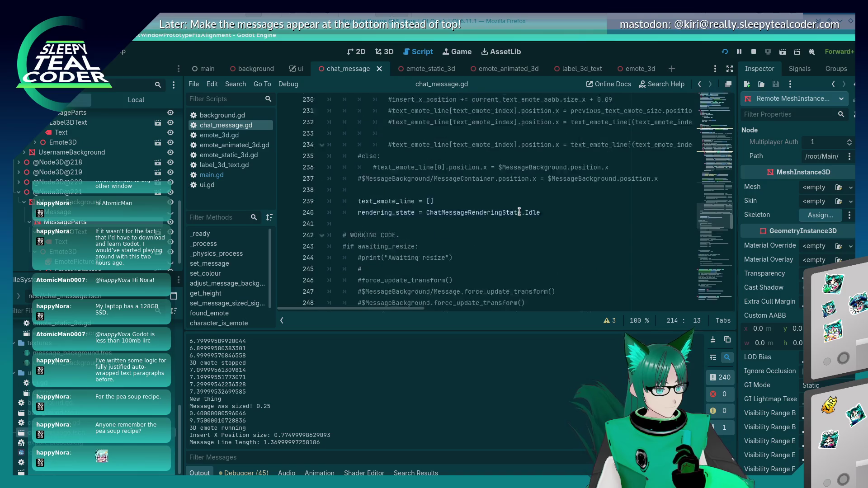
scroll(519, 212, down, 4)
scroll(519, 212, up, 10)
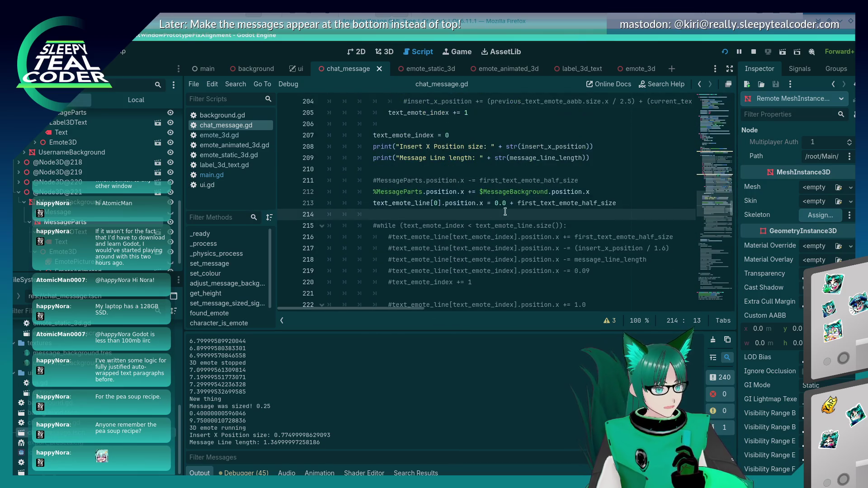
Step: Comment out line 212's %MessageParts.position.x shift with # and switch back to the game
click(464, 192)
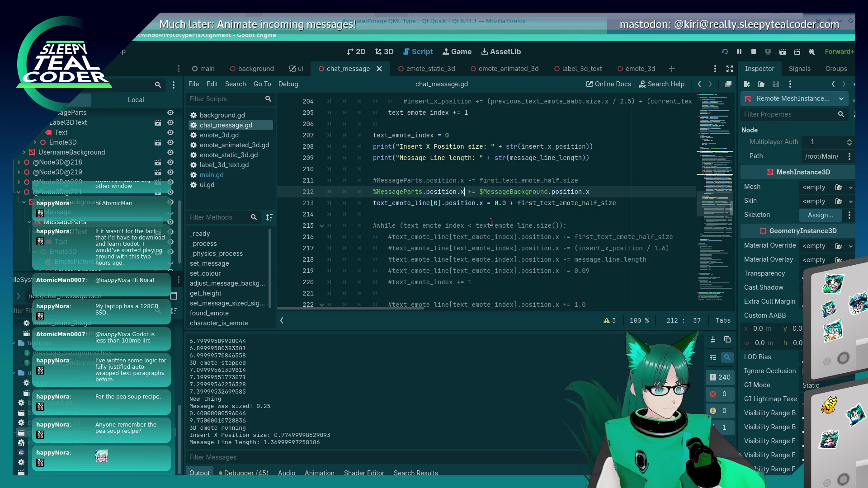
key(shift+Home)
click(377, 192)
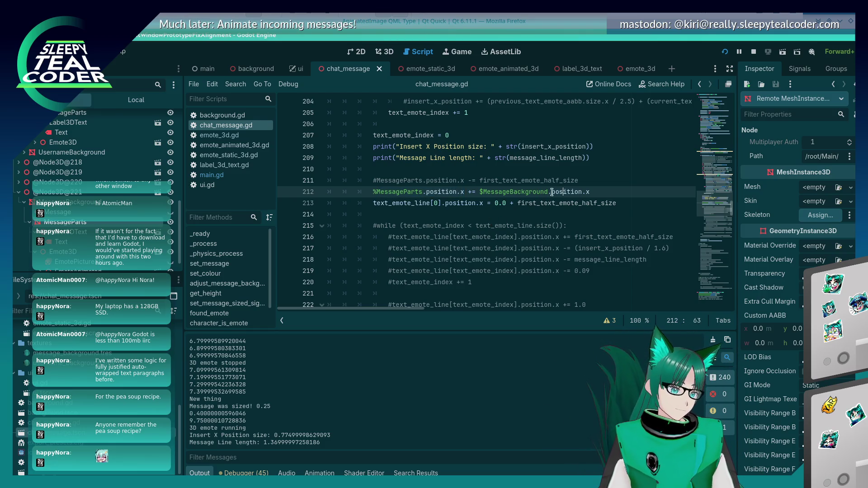
key(Left)
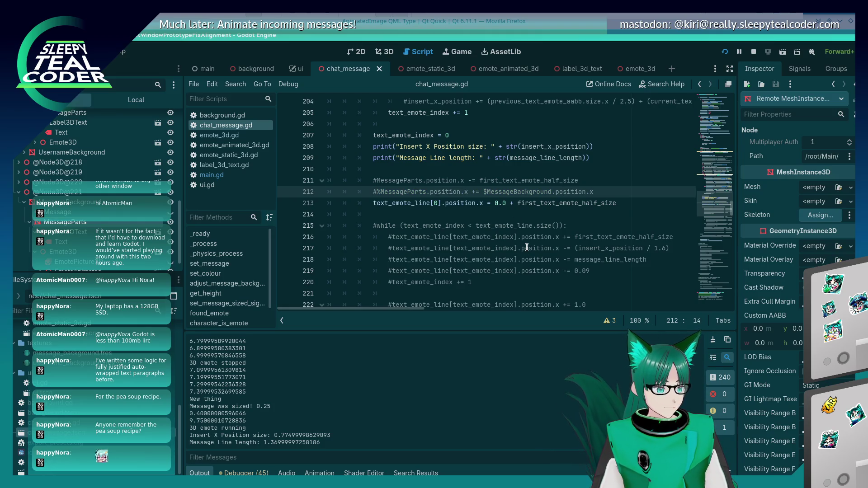
text(#)
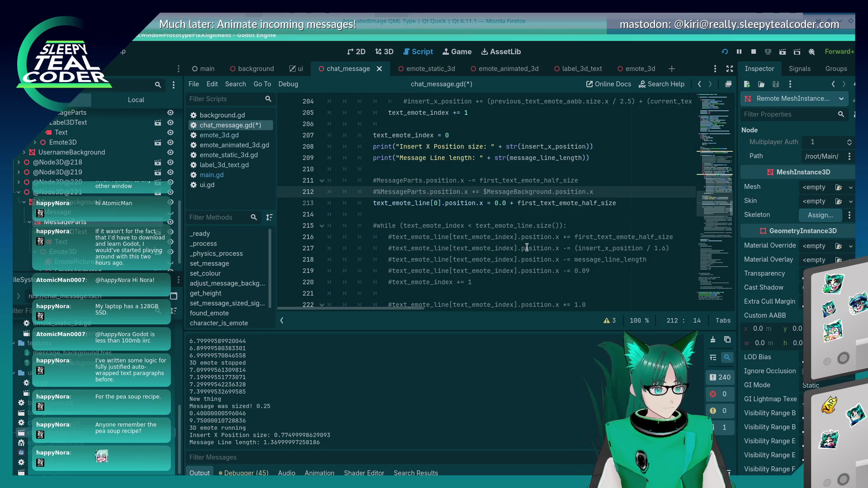
key(alt+Tab)
key(alt+Tab)
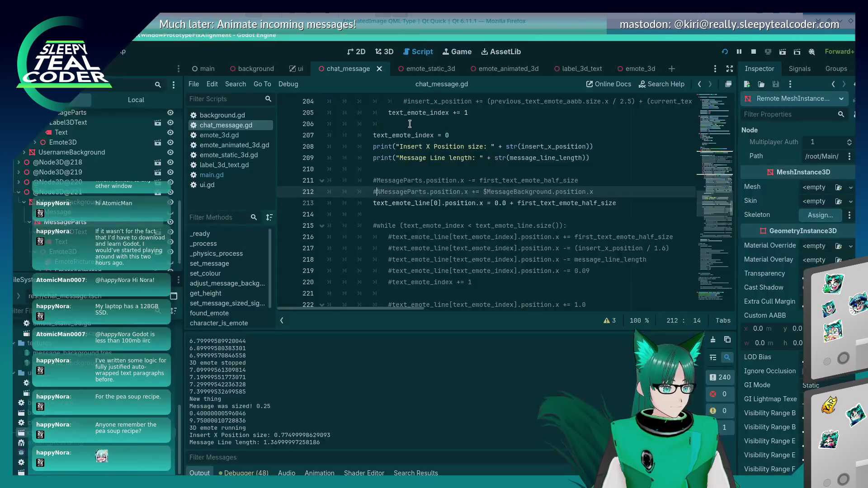
key(alt+Tab)
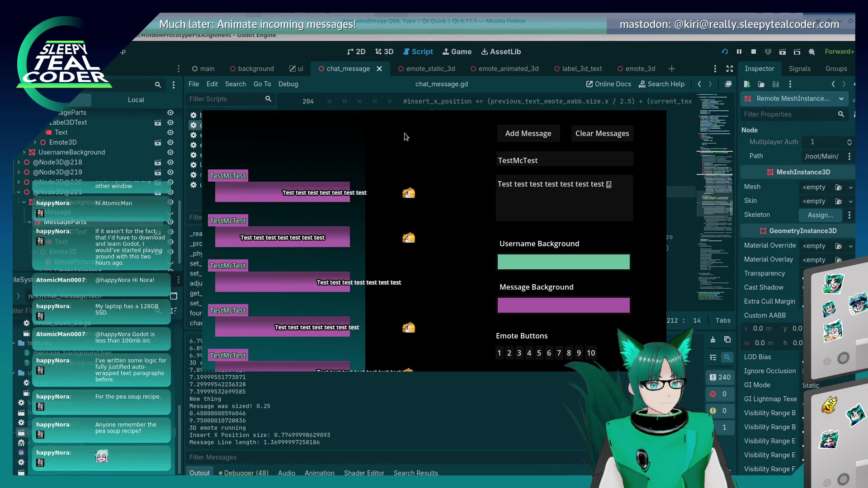
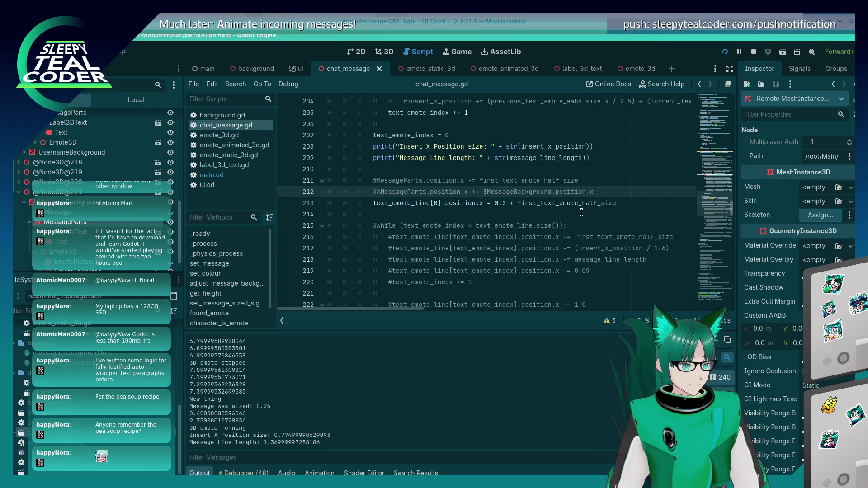
Step: Uncomment the while loop on line 215 and open a new line in its body
scroll(593, 213, down, 2)
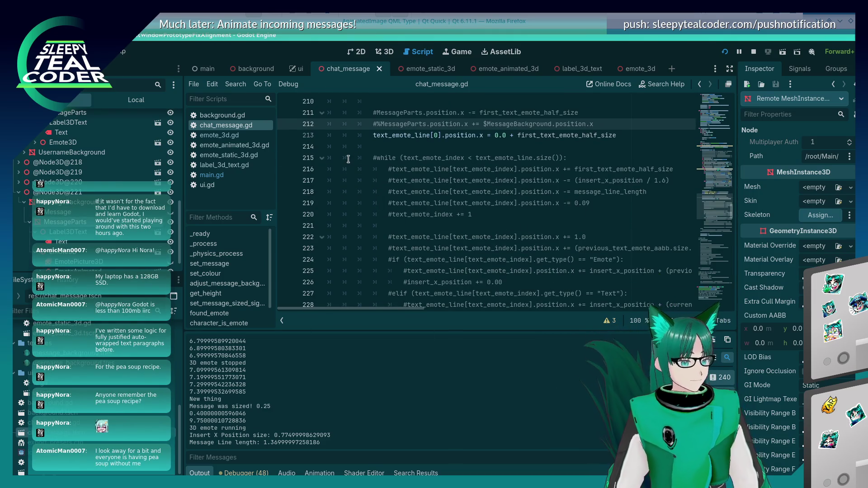
click(370, 158)
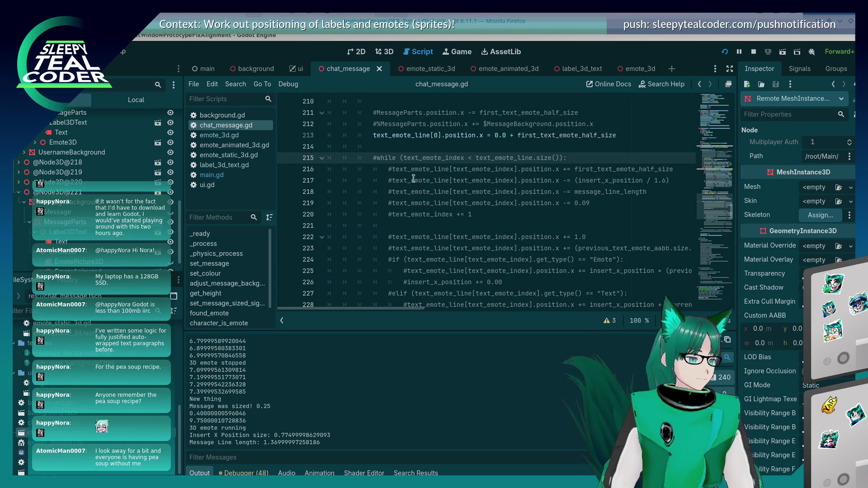
key(Delete)
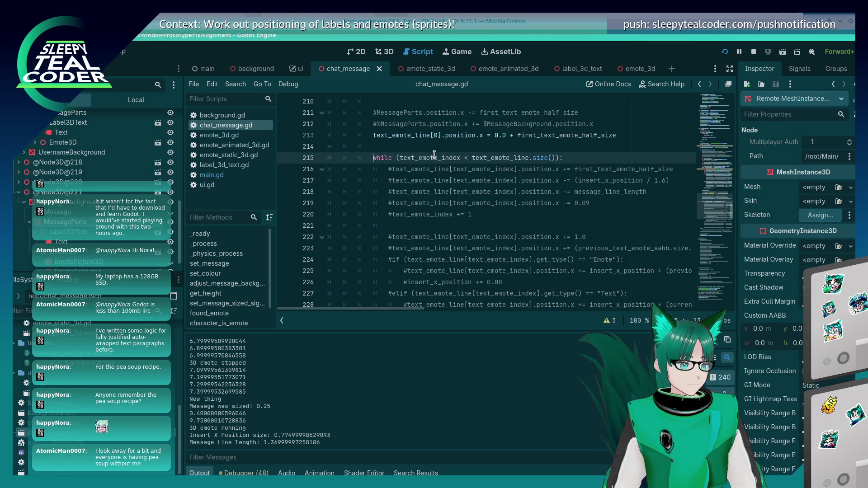
key(End)
key(Return)
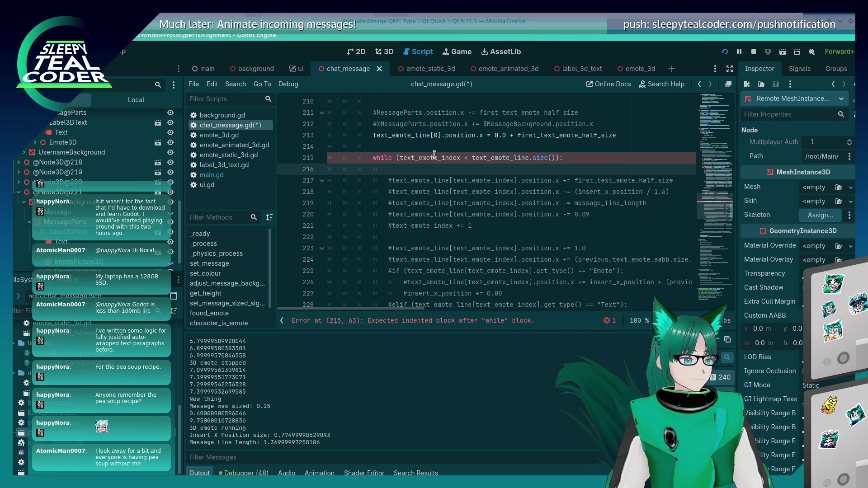
Step: Paste the position.x offset line into the loop, then save, run and post a test message
key(ctrl+v)
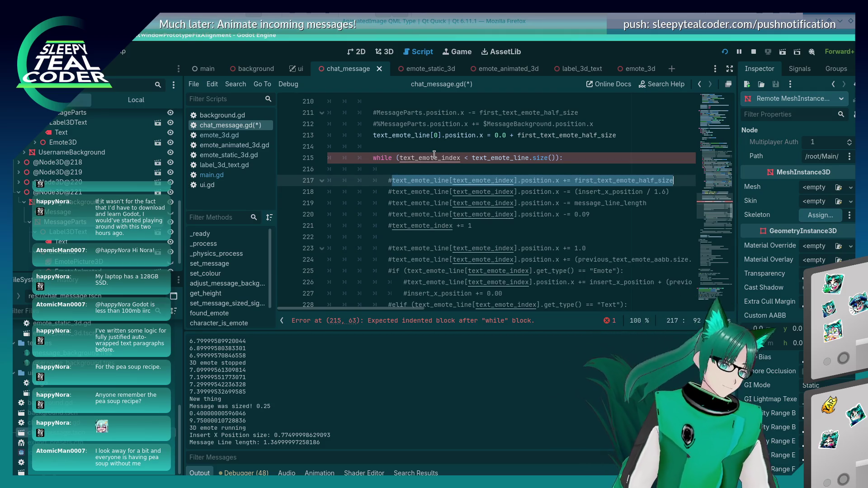
key(Left)
key(Left)
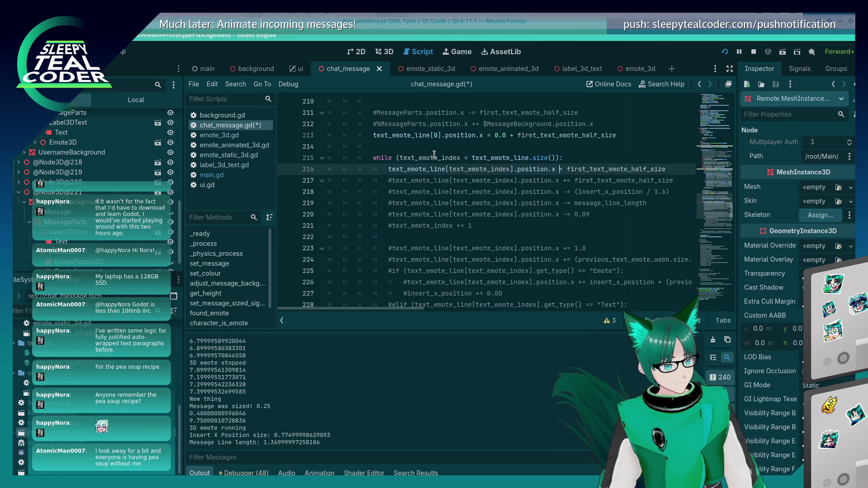
key(F5)
click(528, 134)
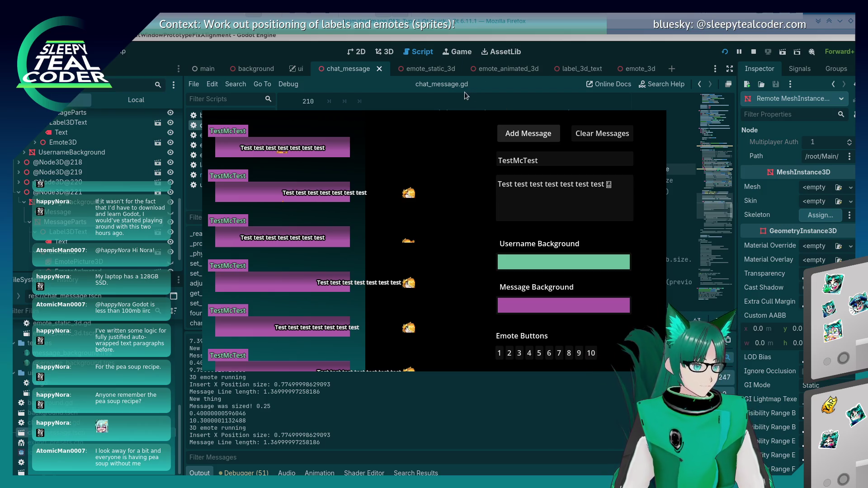
Step: Stop the running test and uncomment 'text_emote_index += 1' on line 221
click(620, 56)
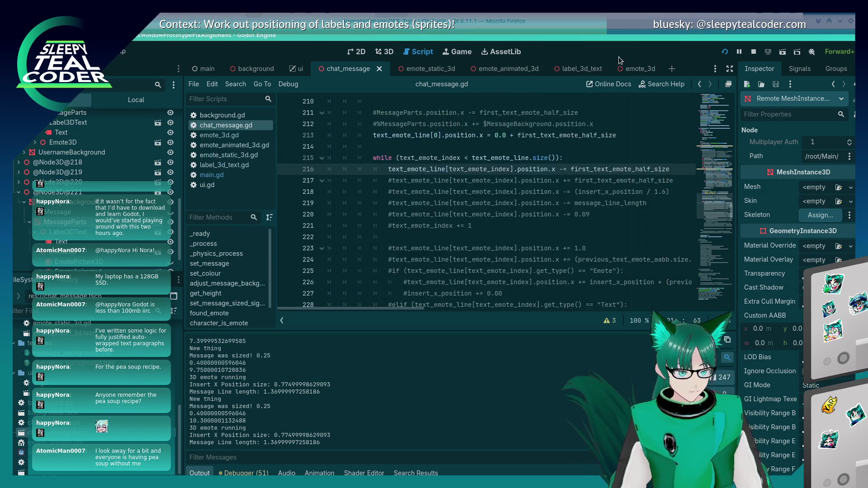
click(754, 52)
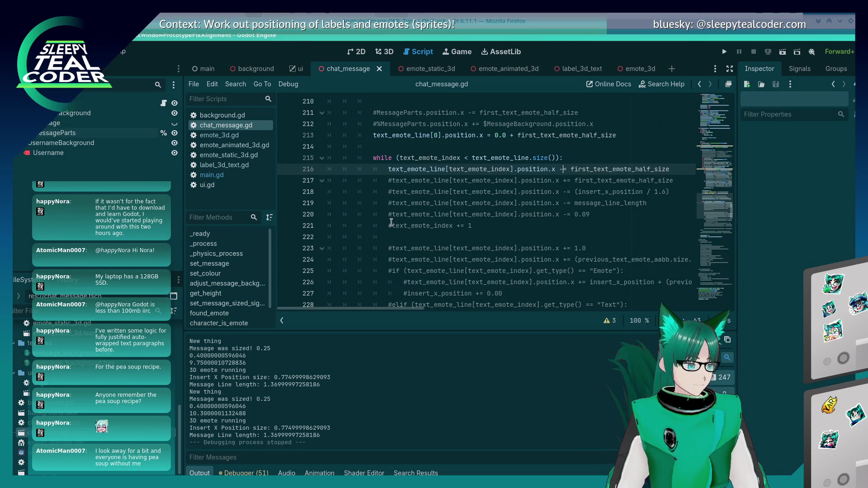
click(392, 224)
key(BackSpace)
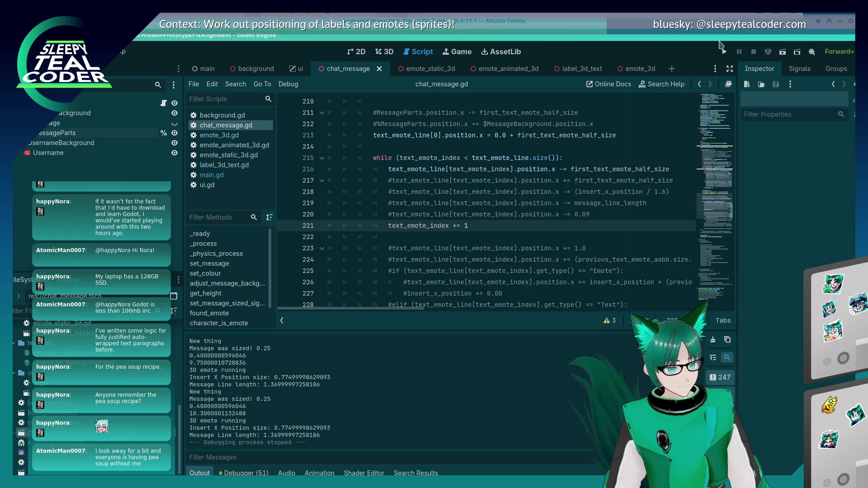
Step: Rerun the test, posting a plain message and one ending with an emote, then close it
click(725, 51)
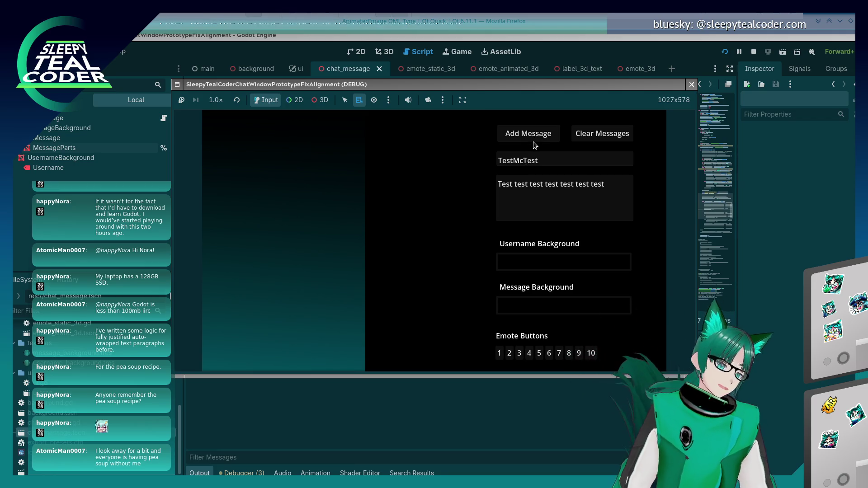
click(537, 140)
click(592, 207)
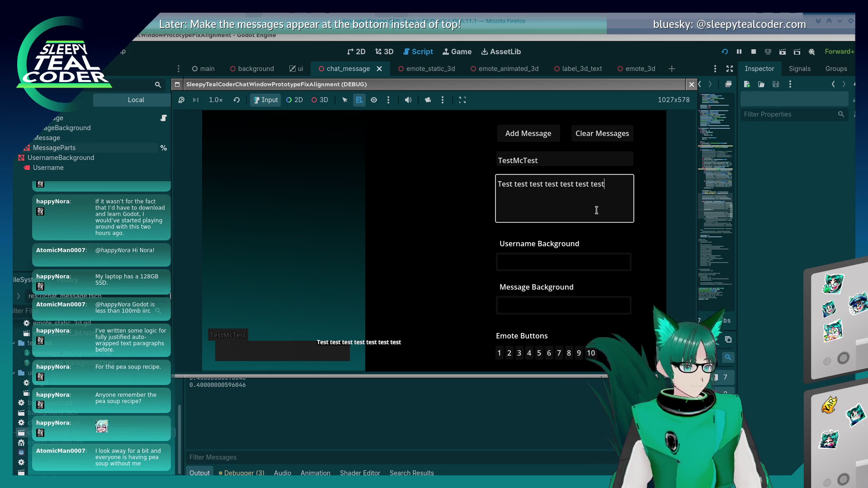
click(529, 353)
click(537, 140)
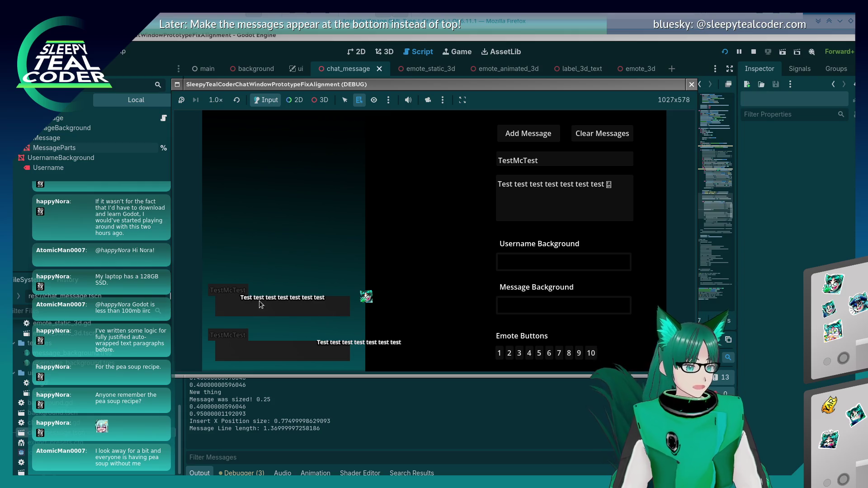
key(F8)
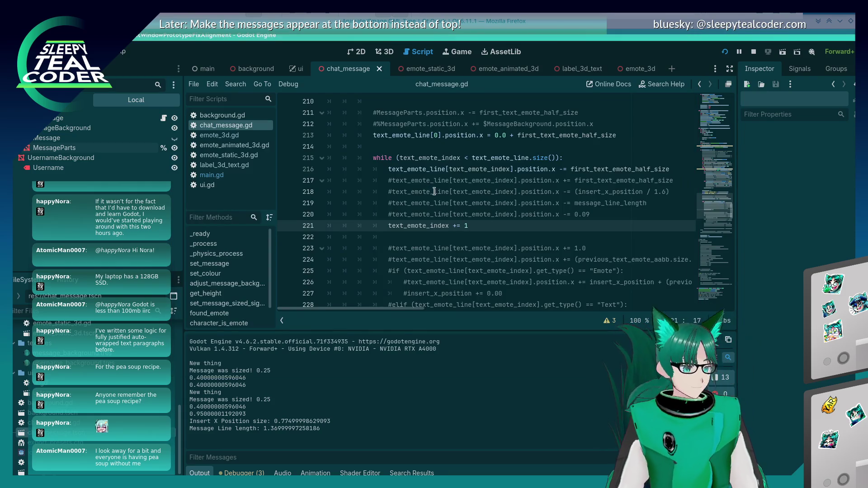
Step: Find 0.05 on line 61 and replace it with 0.12
click(457, 203)
key(ctrl+f)
text(0.1)
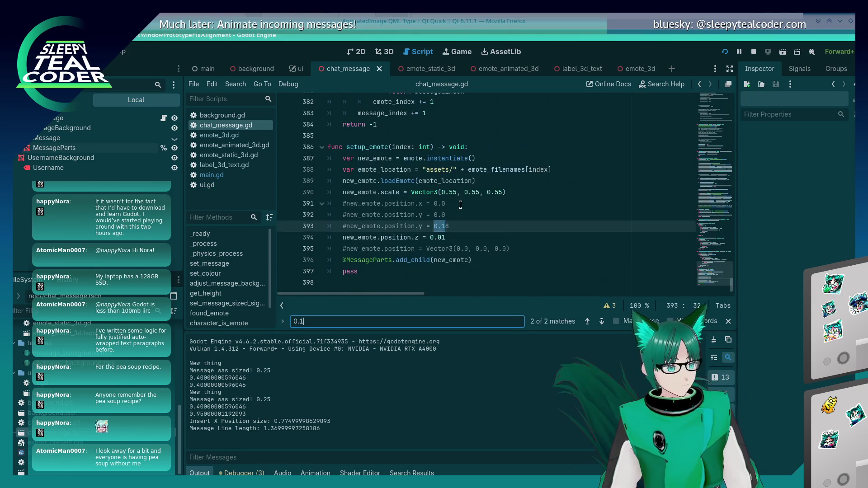
text(5)
key(BackSpace)
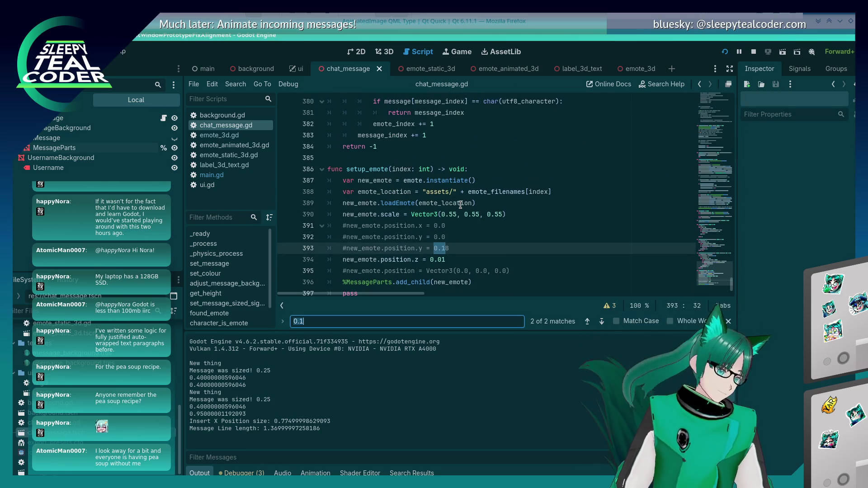
text(8)
key(BackSpace)
key(BackSpace)
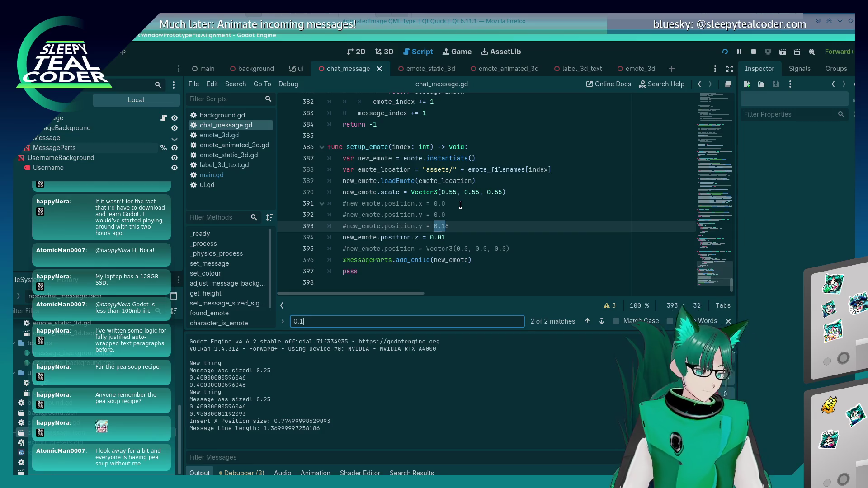
text(05)
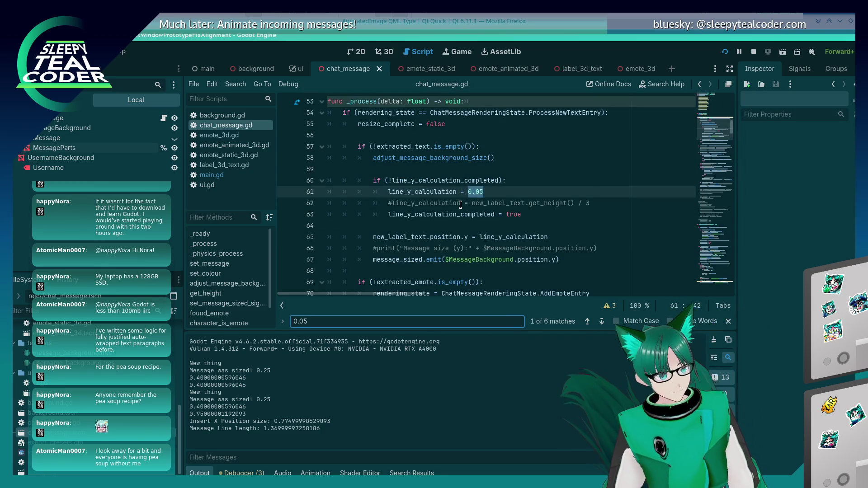
key(Escape)
text(0.12)
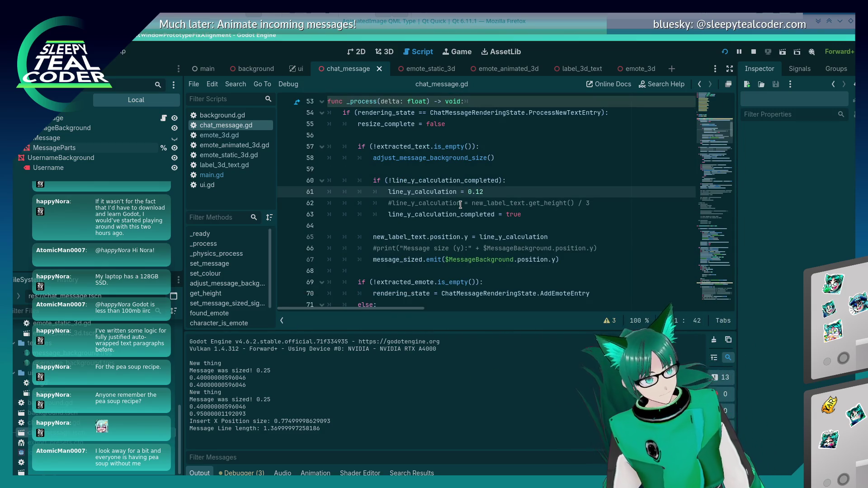
Step: Step through the remaining 0.05 matches, ending on line 320
key(ctrl+f)
key(Return)
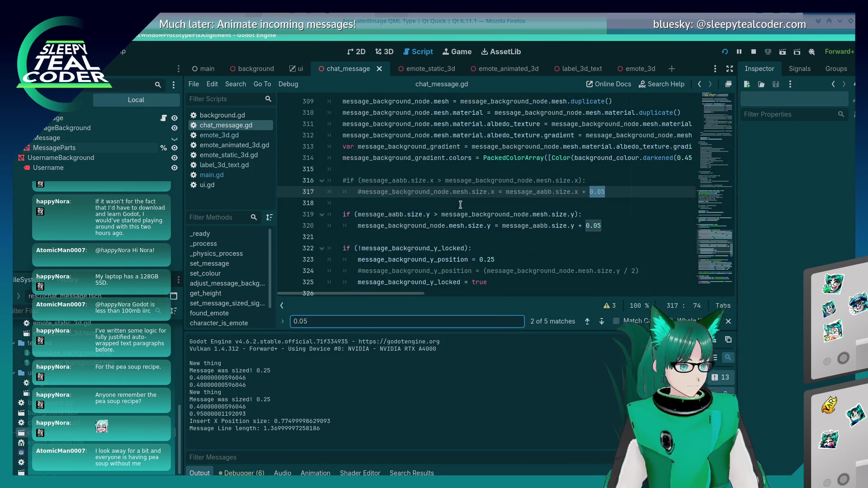
key(Return)
key(Return)
key(shift+Return)
key(shift+Return)
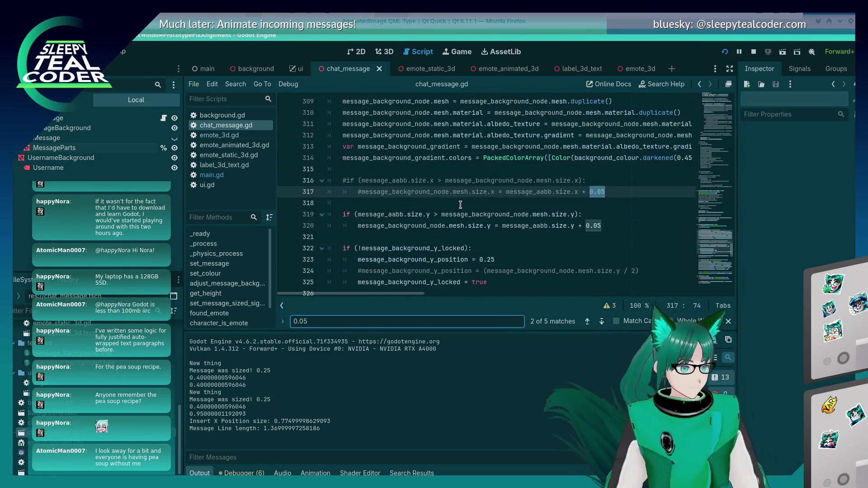
key(Return)
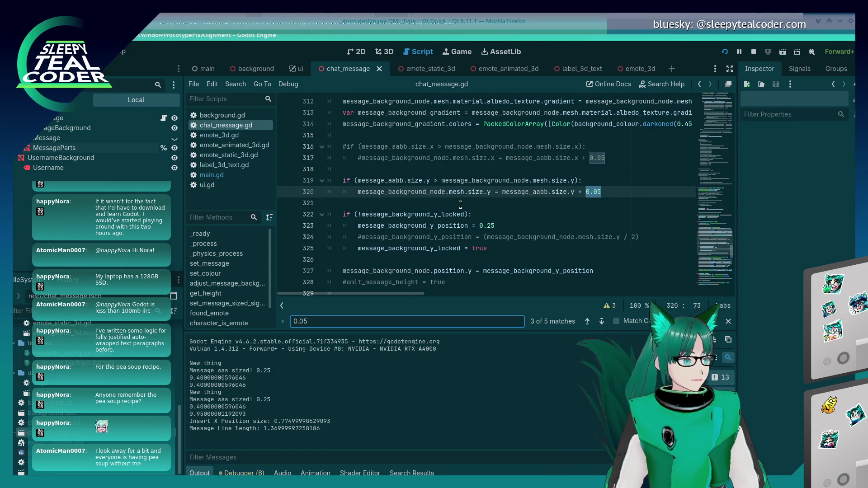
Step: Restart the test, post a plain message and an emote 5 message, then close the game
key(alt+Tab)
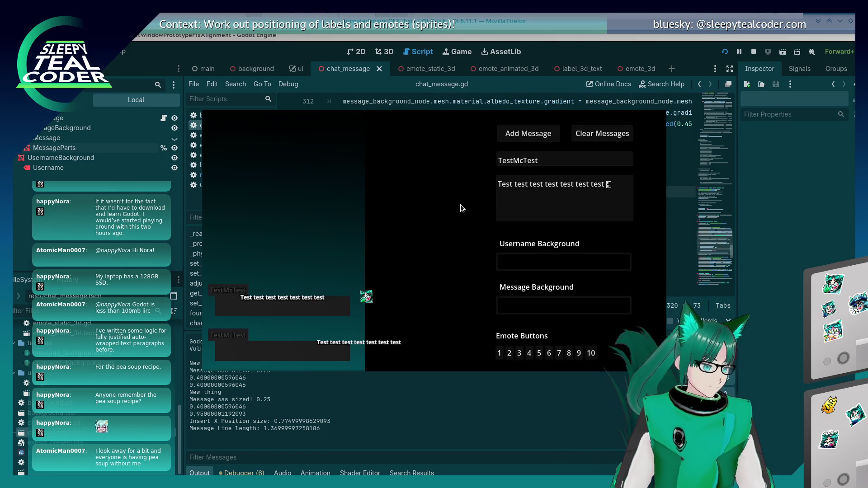
key(alt+Tab)
click(723, 53)
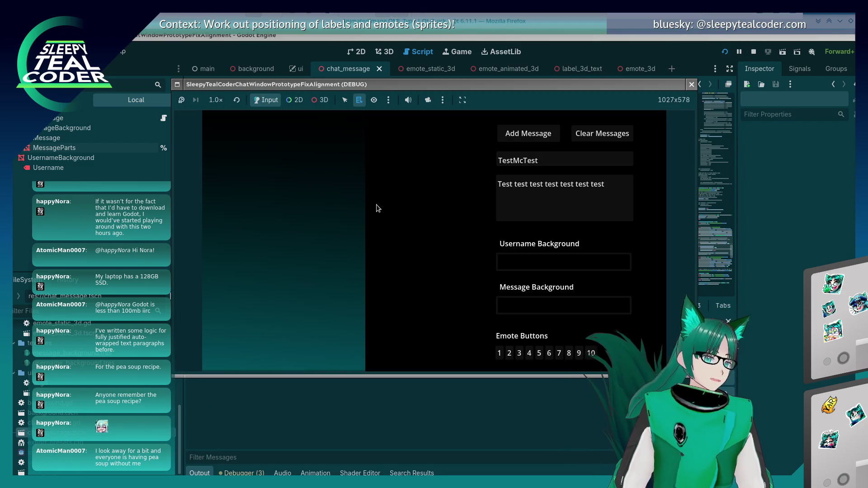
click(503, 138)
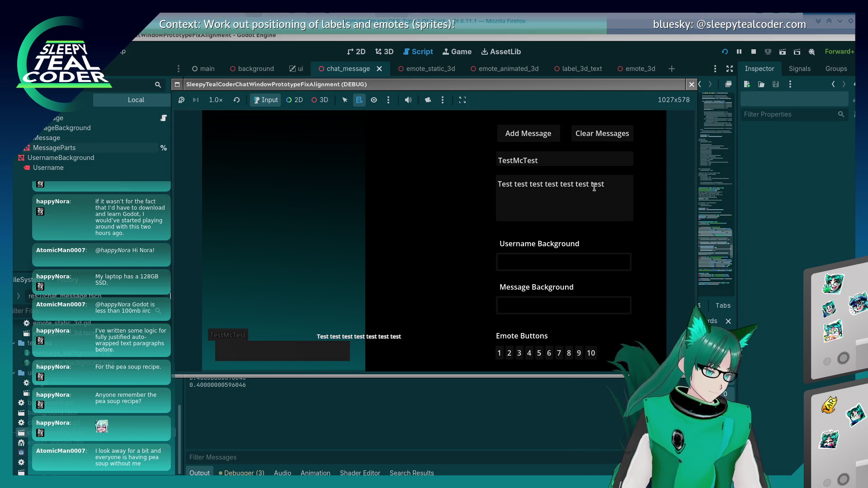
double_click(621, 183)
text(5)
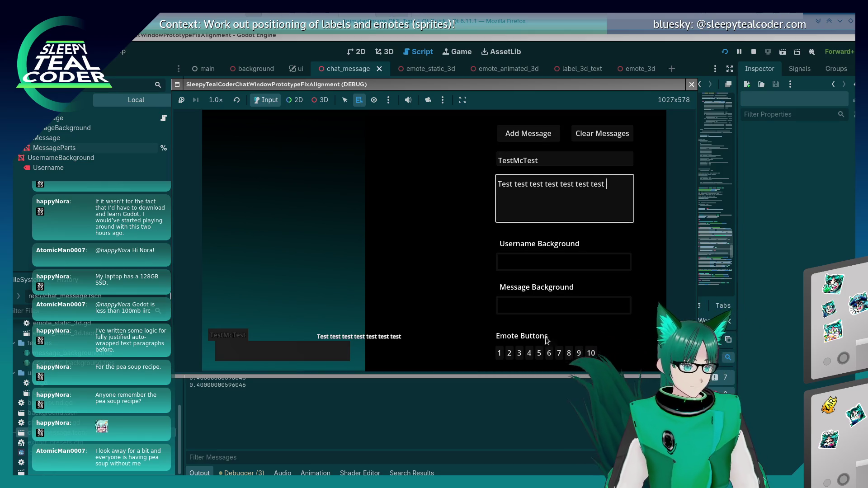
click(539, 353)
click(528, 135)
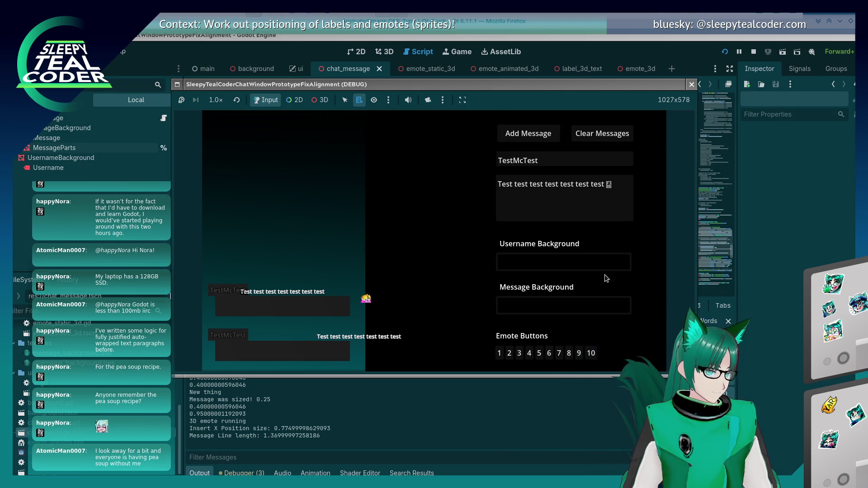
key(F8)
Step: Search the script for 0.05, then for 0.25
click(557, 247)
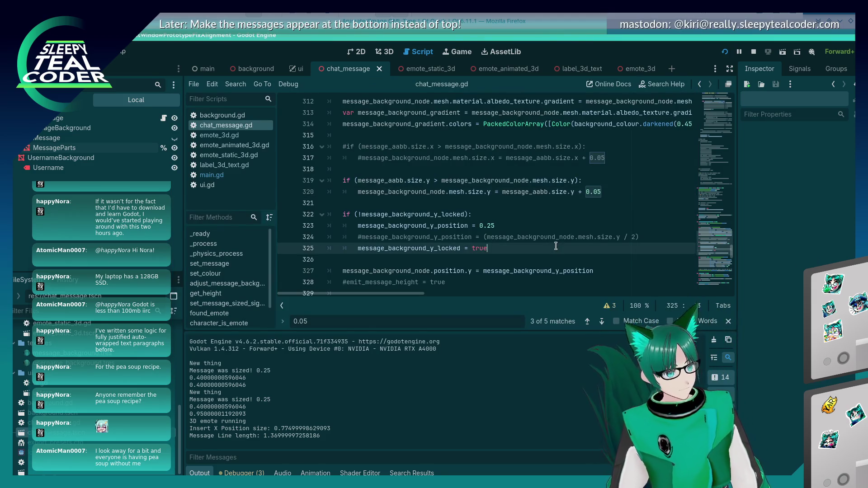
key(ctrl+f)
text(0.05)
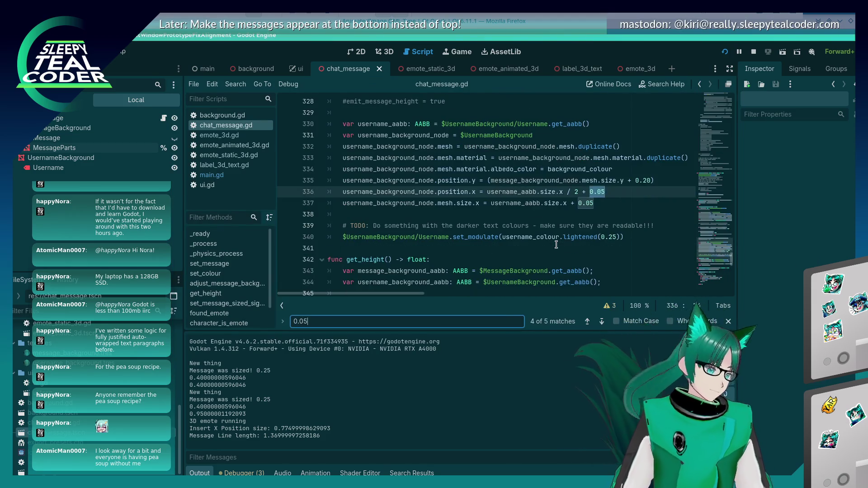
key(BackSpace)
key(BackSpace)
text(25)
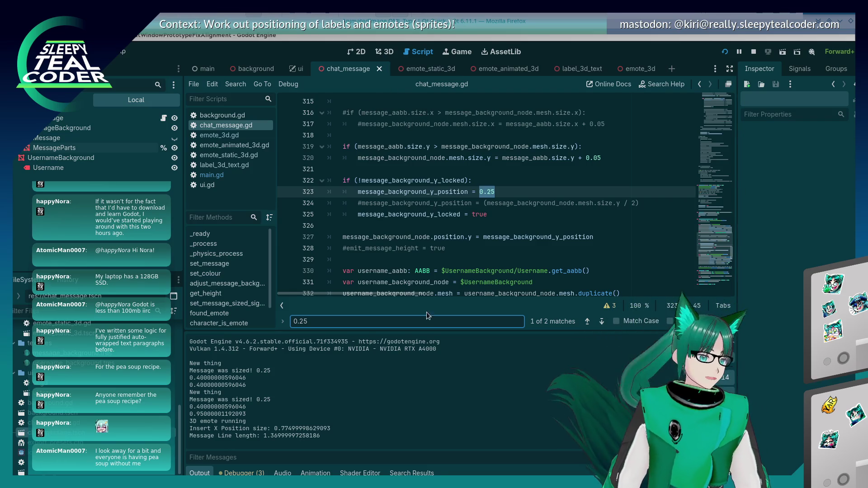
Step: Locate '= 0.12' on line 61 with the find bar
click(478, 214)
key(ctrl+f)
text(= 0.1)
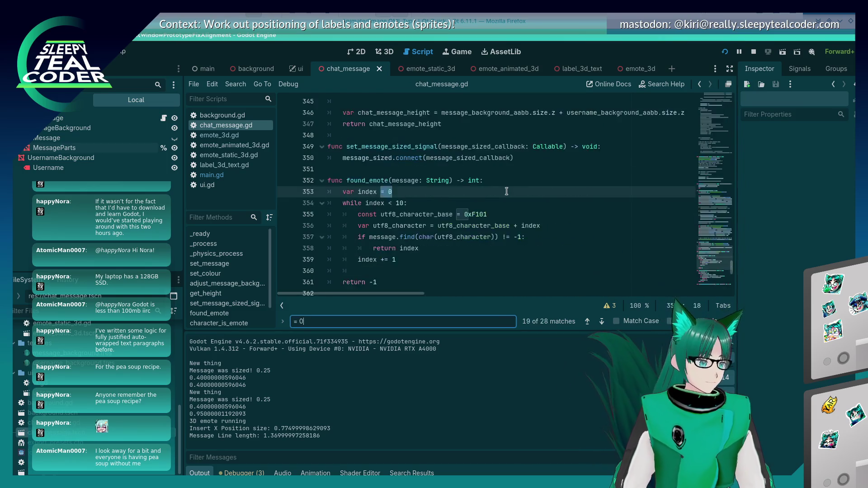
text(2)
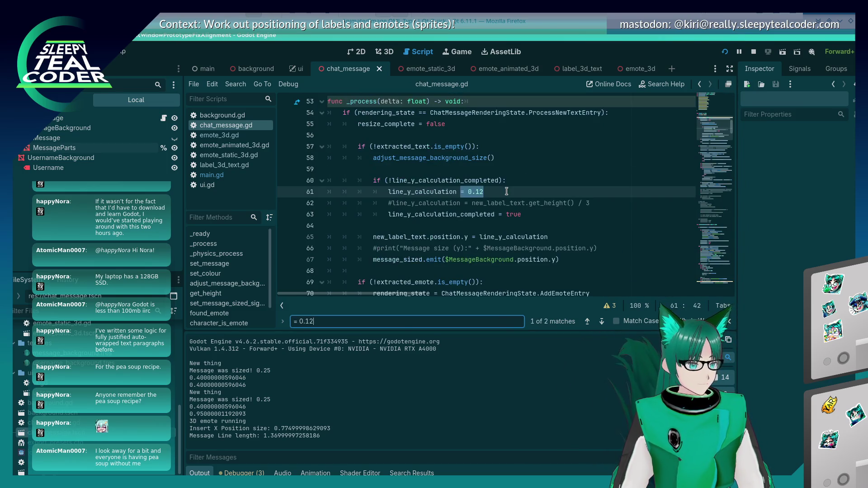
key(Escape)
key(alt+Tab)
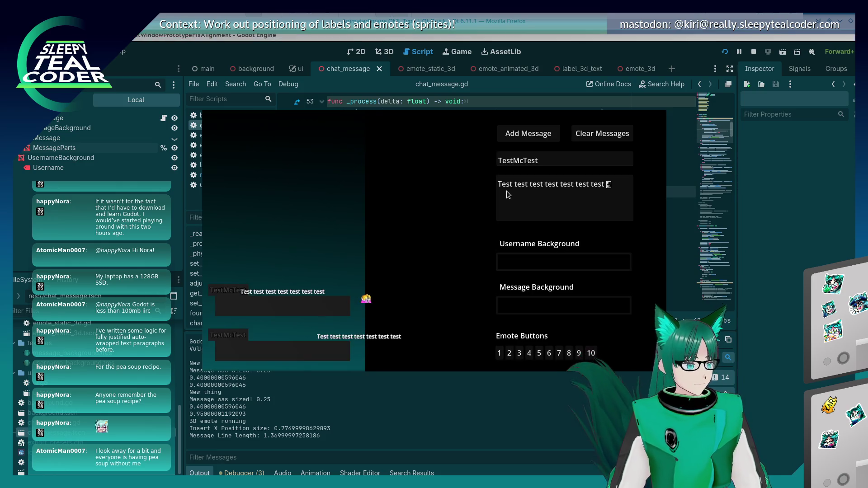
key(alt+Tab)
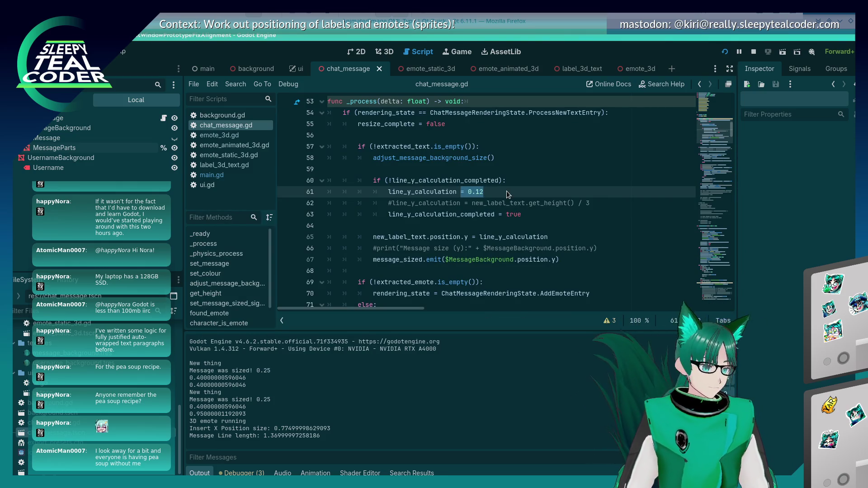
key(alt+Tab)
key(alt+Tab)
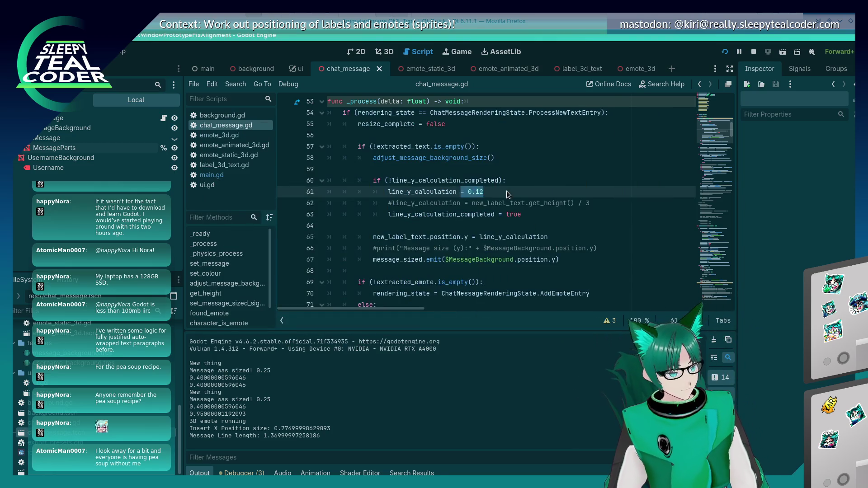
Step: Rerun the project twice, posting plain and emote test messages to compare alignment
click(506, 191)
key(F5)
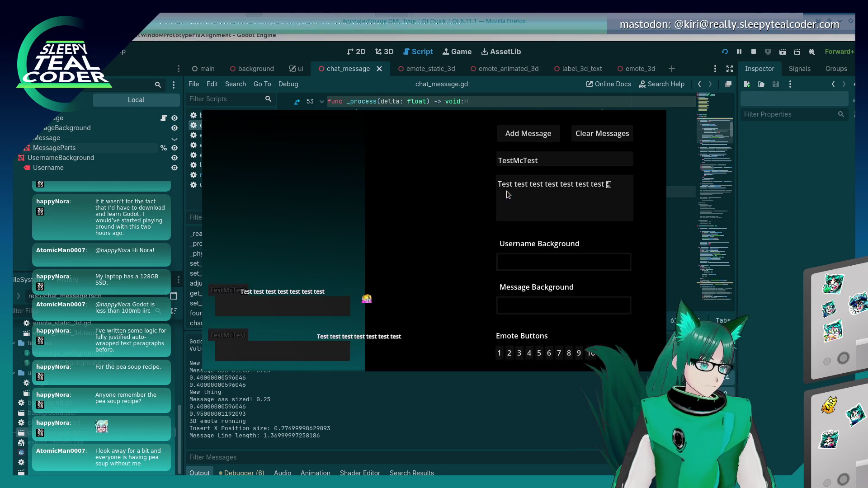
click(519, 137)
key(alt+Tab)
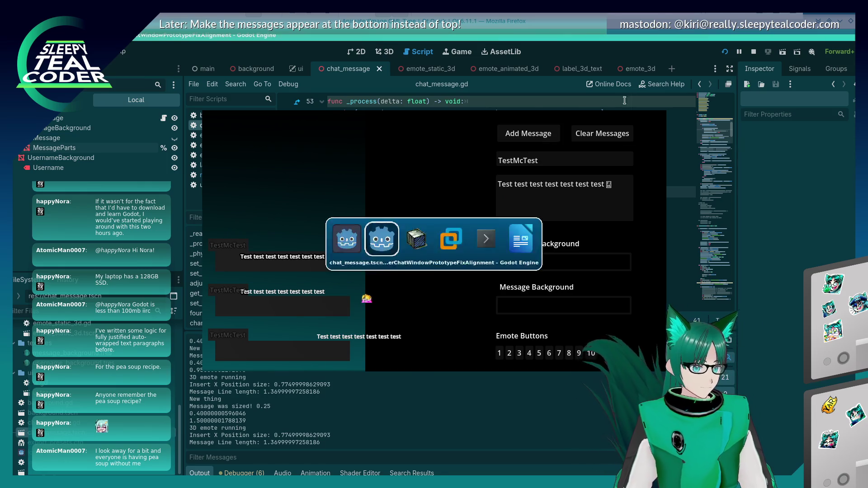
key(F5)
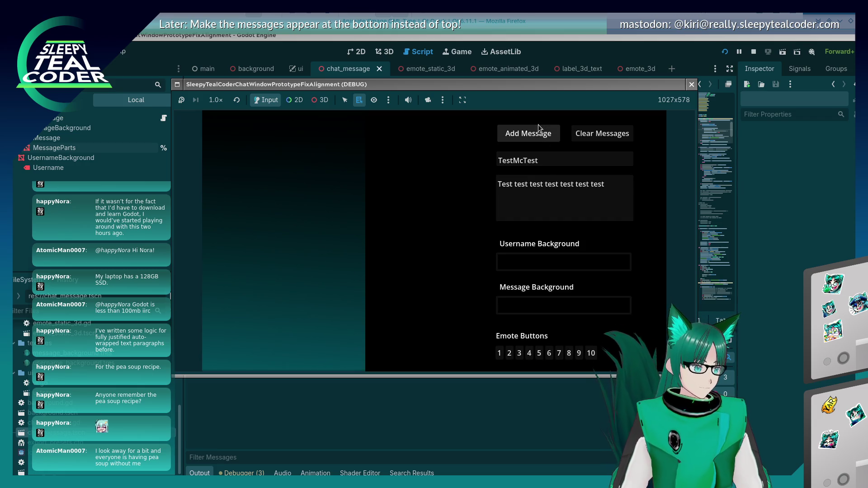
click(540, 131)
click(561, 203)
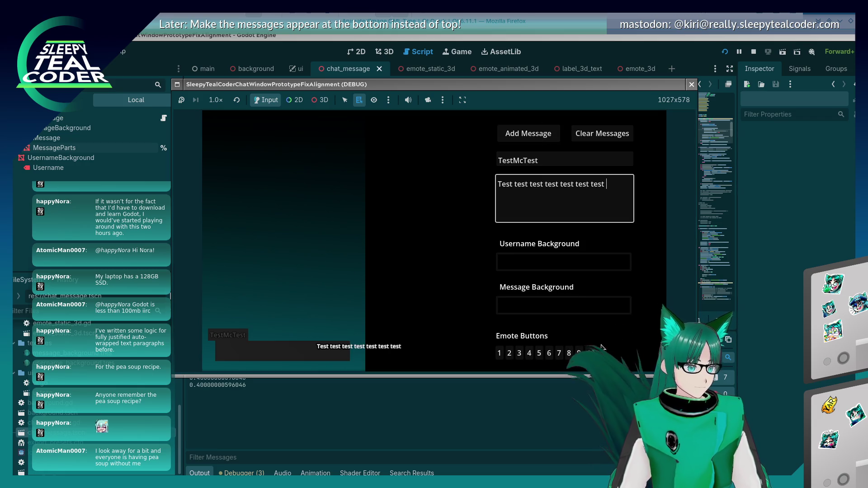
click(559, 353)
click(536, 142)
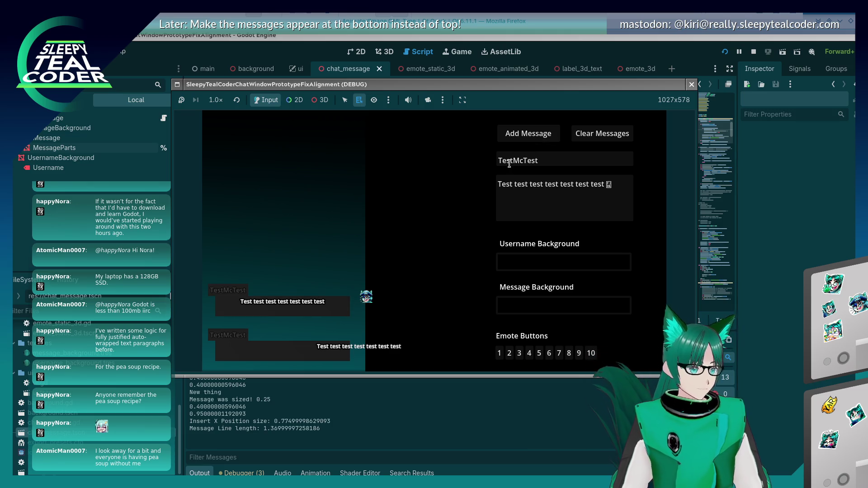
key(alt+Tab)
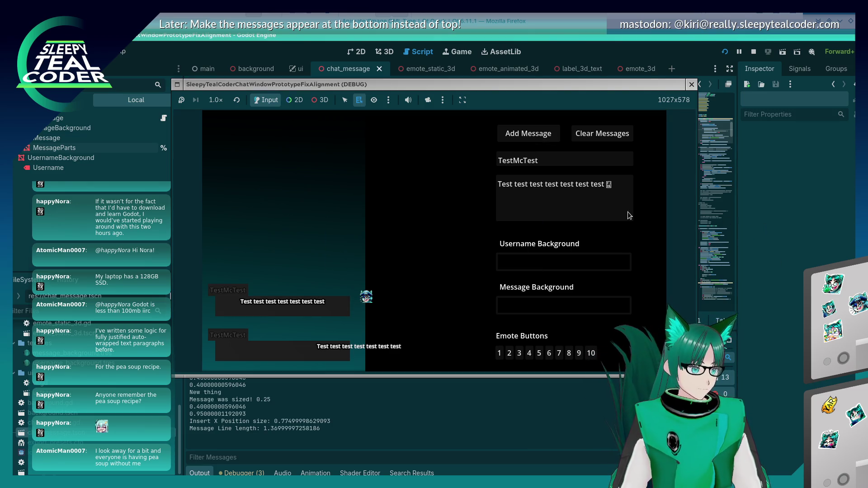
Step: Change line 61's offset from 0.12 to -0.06 and run the project again
click(591, 54)
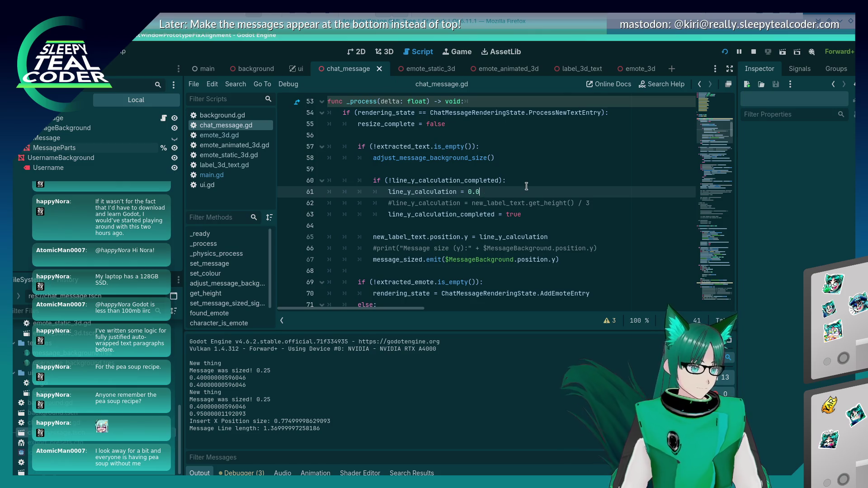
key(BackSpace)
text(-0.)
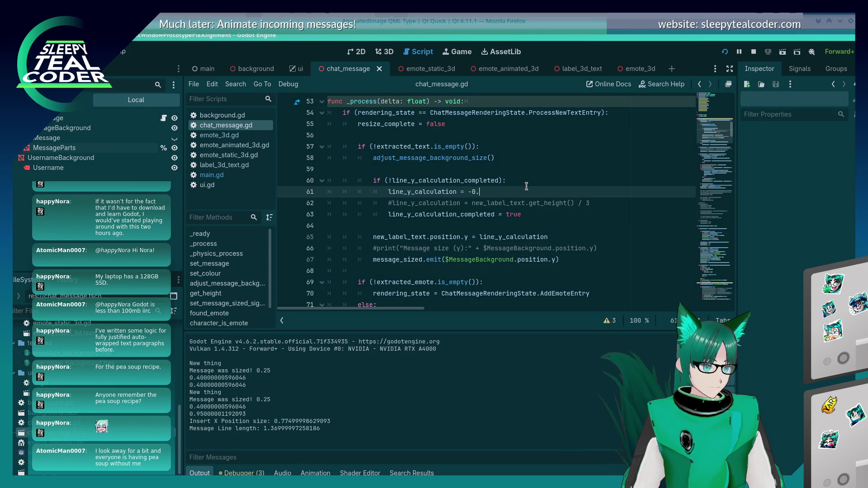
key(F5)
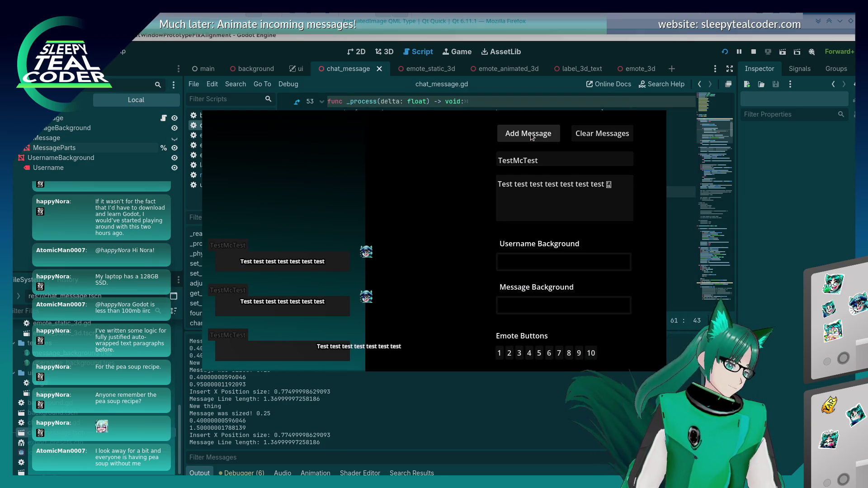
key(alt+Tab)
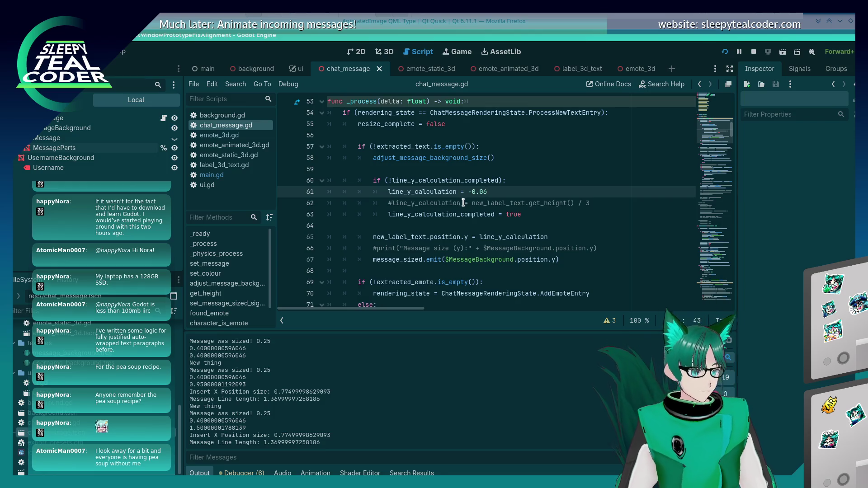
scroll(463, 193, down, 20)
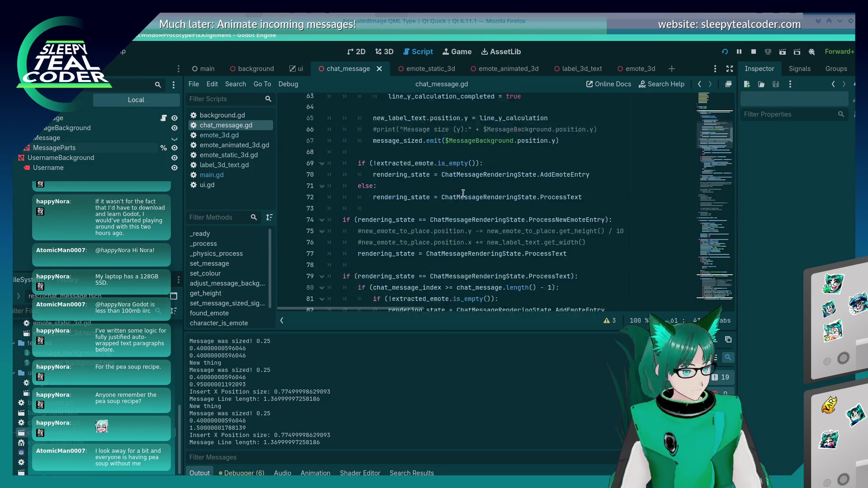
scroll(463, 203, down, 15)
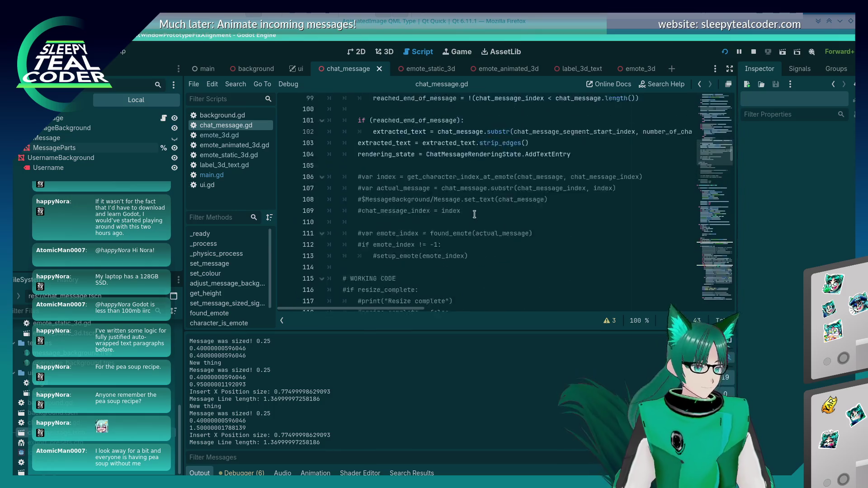
Step: Find the emote's Vector3 position on line 154 and set its y offset to 0.0
key(ctrl+f)
text(Vector3)
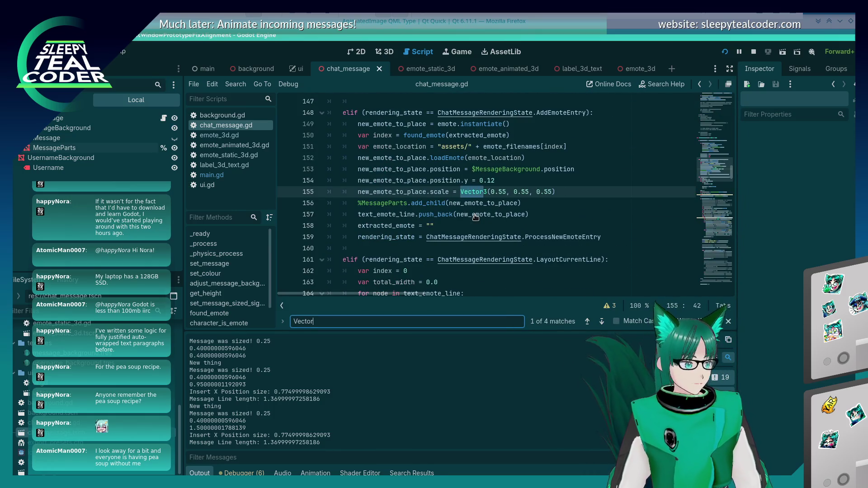
key(Escape)
key(Up)
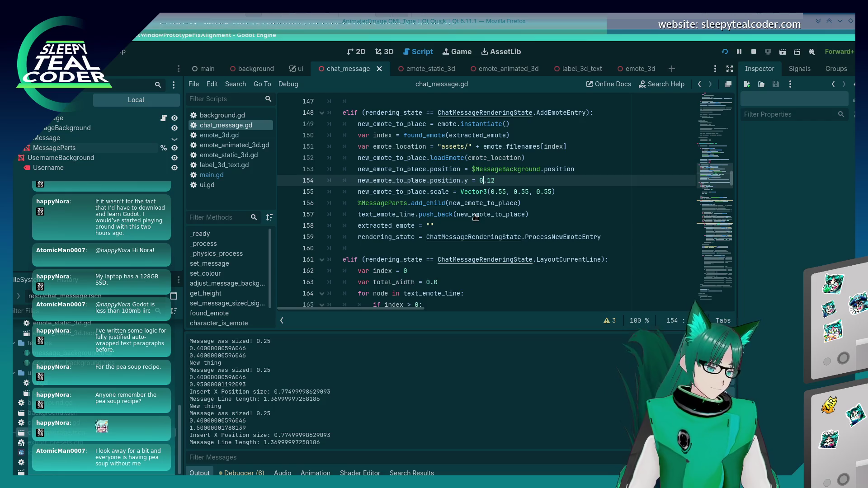
key(Left)
key(Left)
key(Left)
key(BackSpace)
key(ctrl+space)
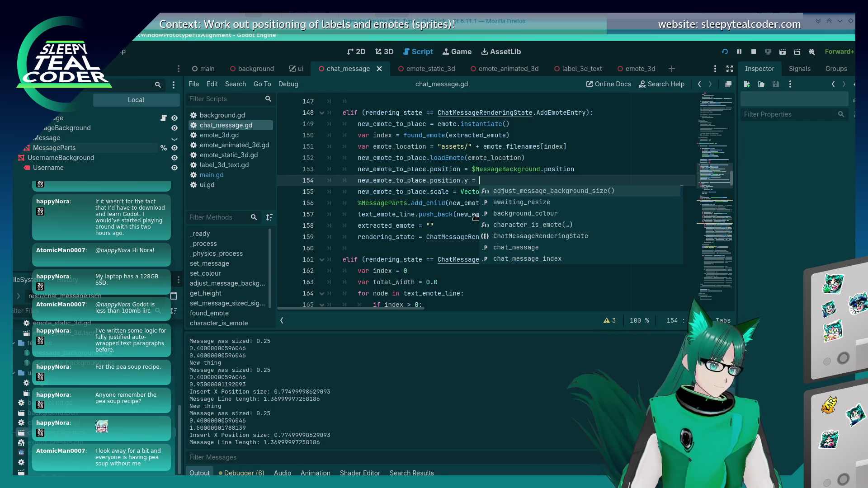
text(-0.06)
Step: Rerun the project several times, adding test messages until five emote lines show
key(F5)
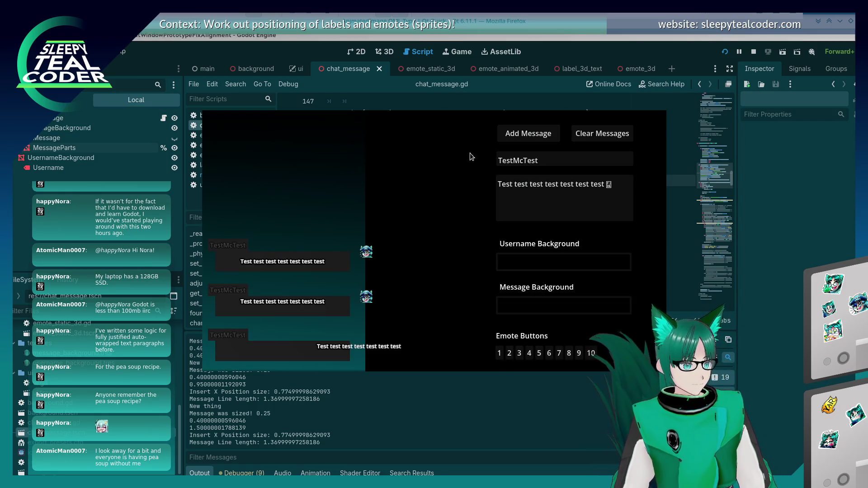
click(513, 135)
key(F8)
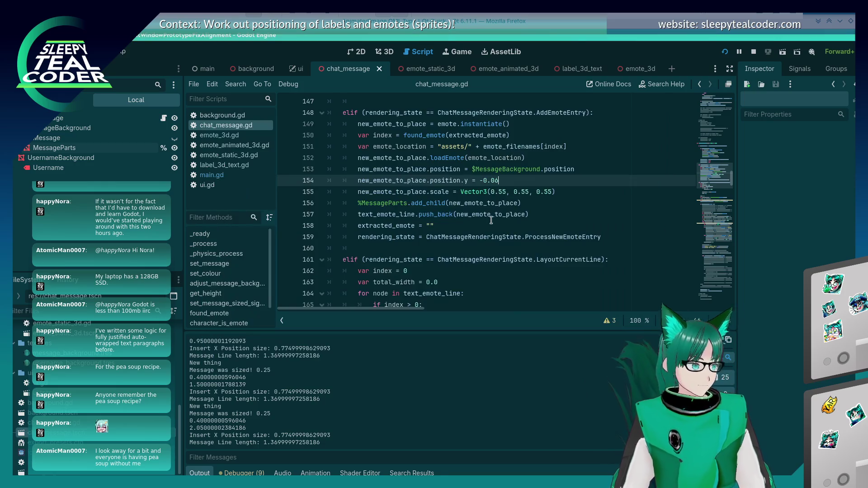
key(F5)
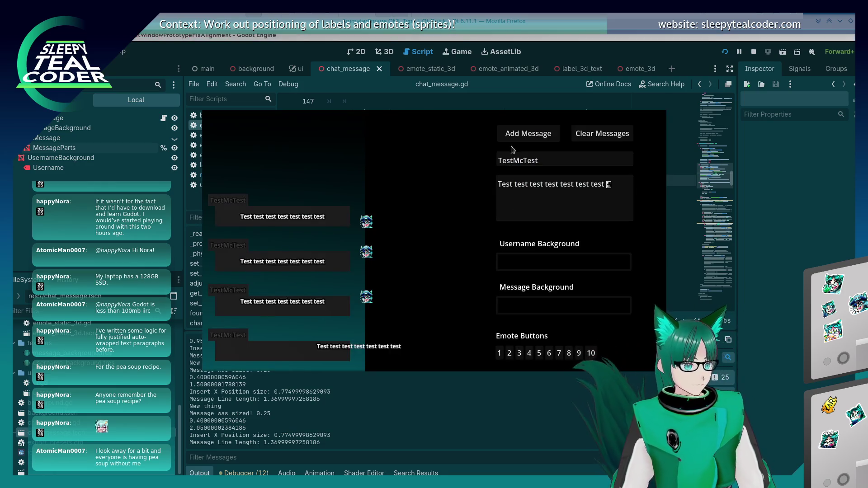
click(513, 132)
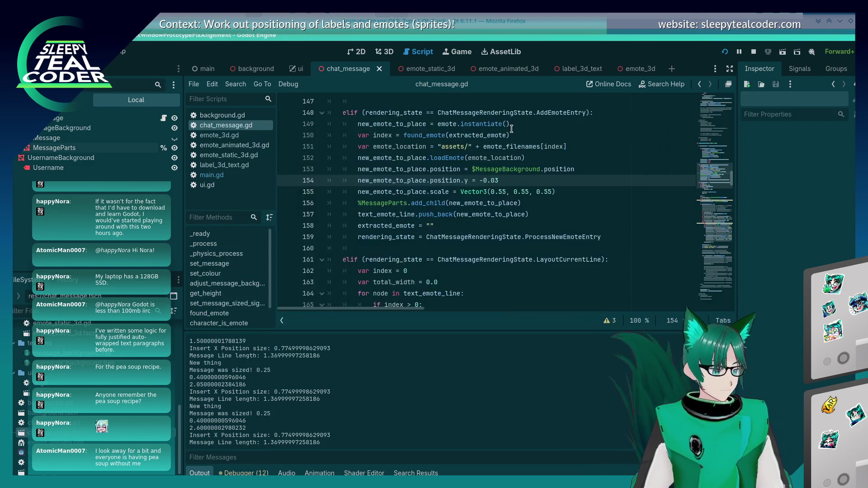
key(alt+Tab)
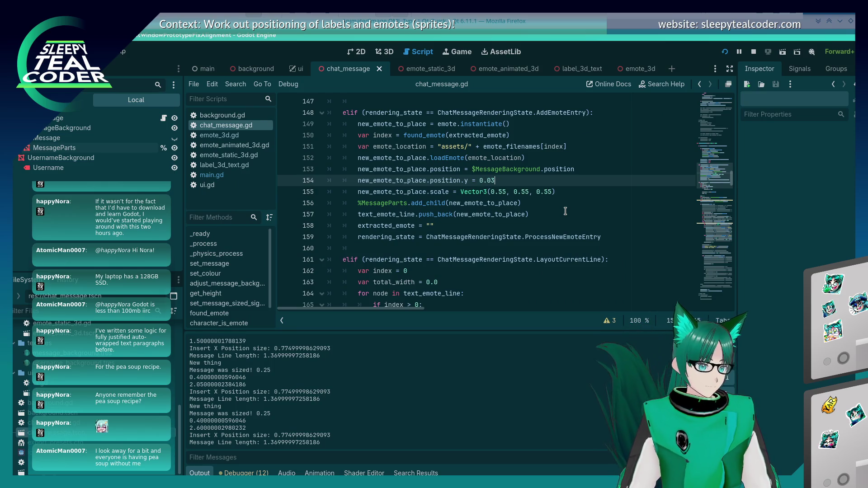
key(alt+Tab)
click(525, 135)
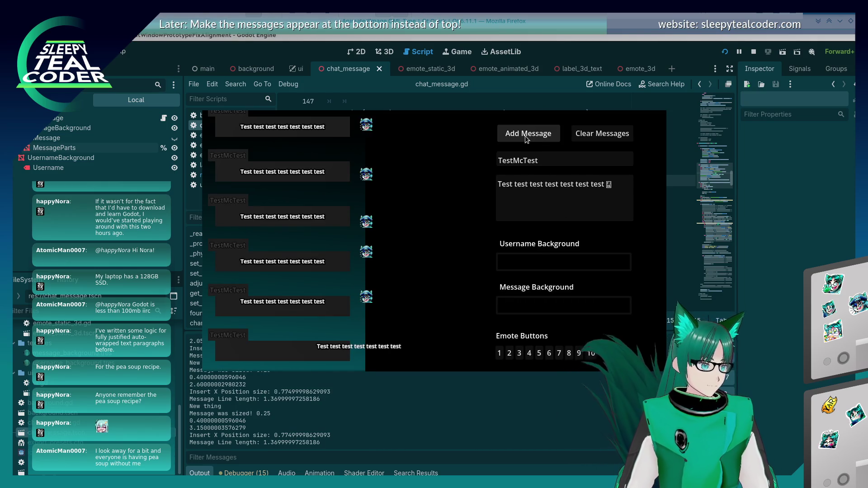
key(alt+Tab)
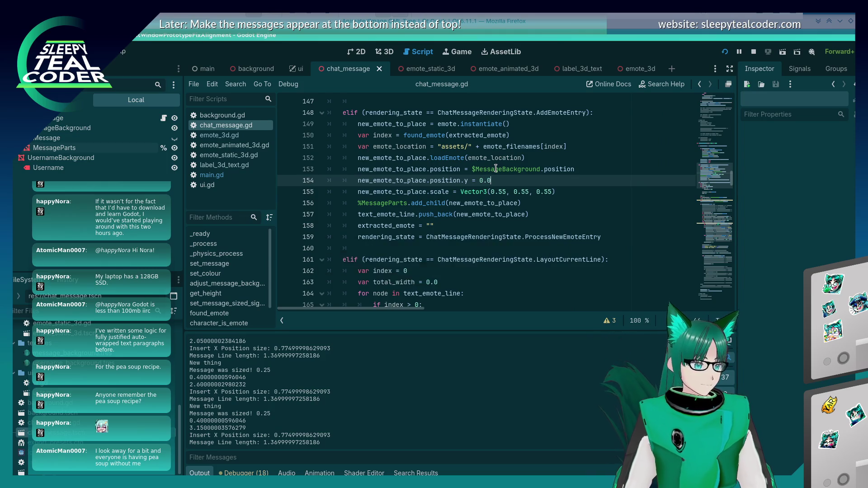
key(alt+Tab)
click(520, 135)
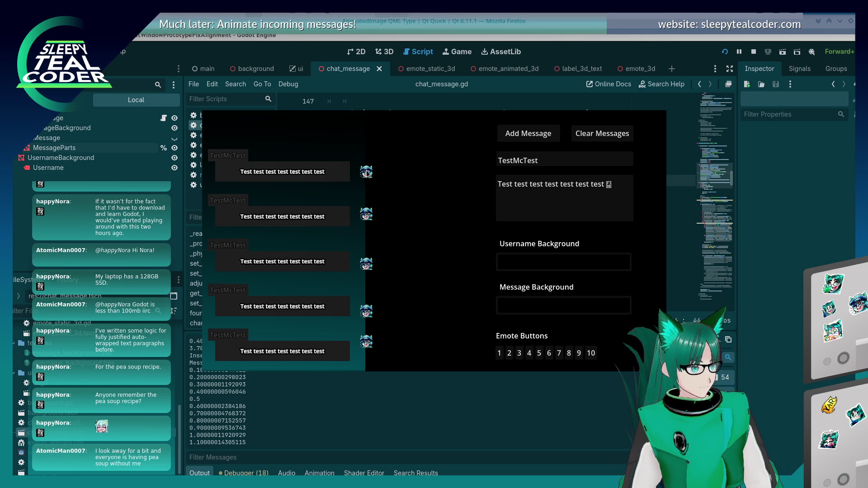
click(77, 99)
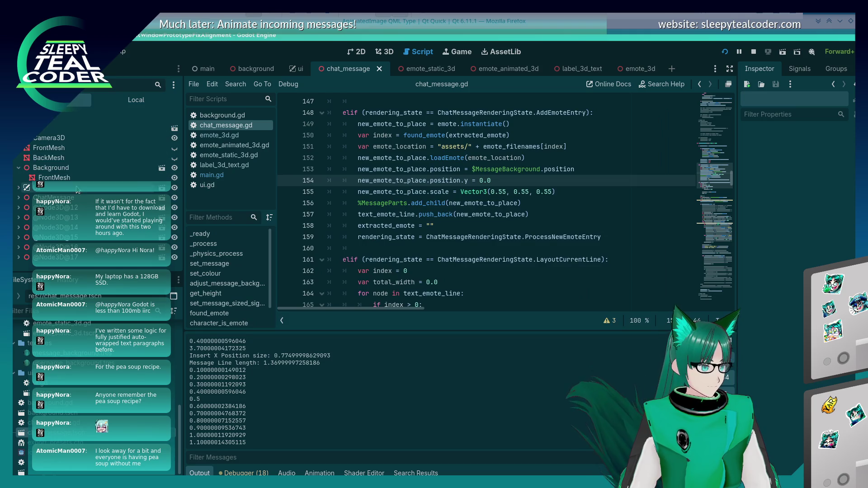
click(19, 257)
click(23, 252)
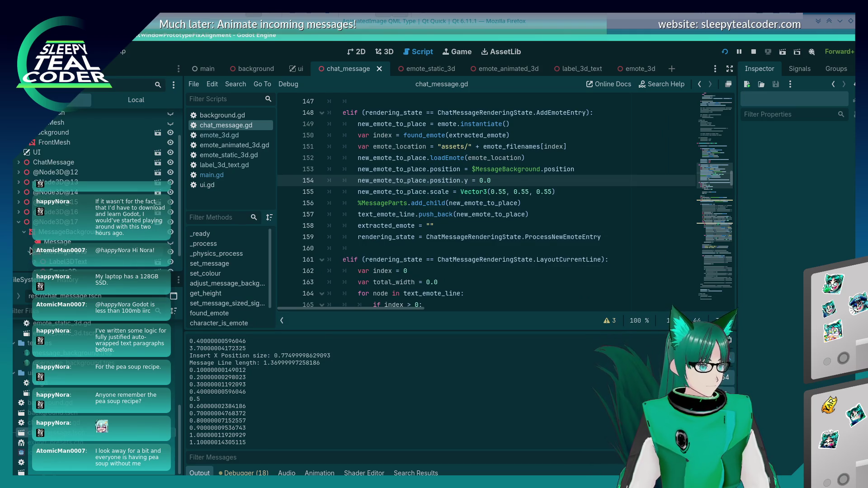
click(104, 245)
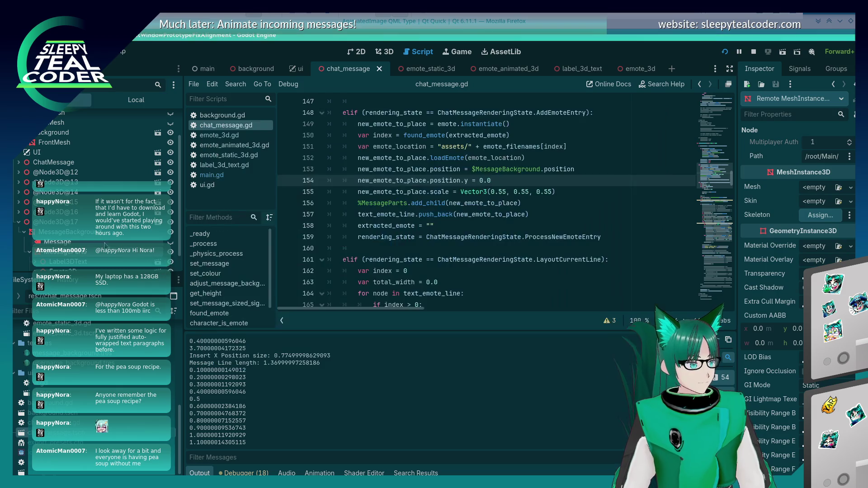
click(61, 272)
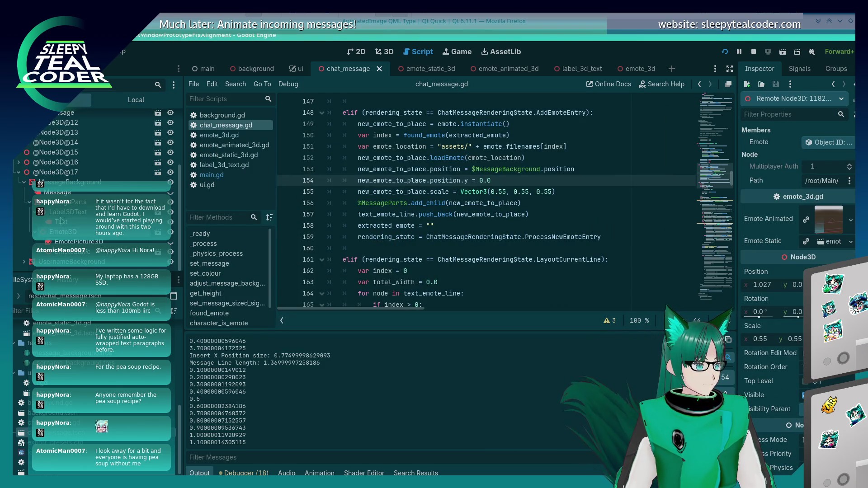
click(61, 221)
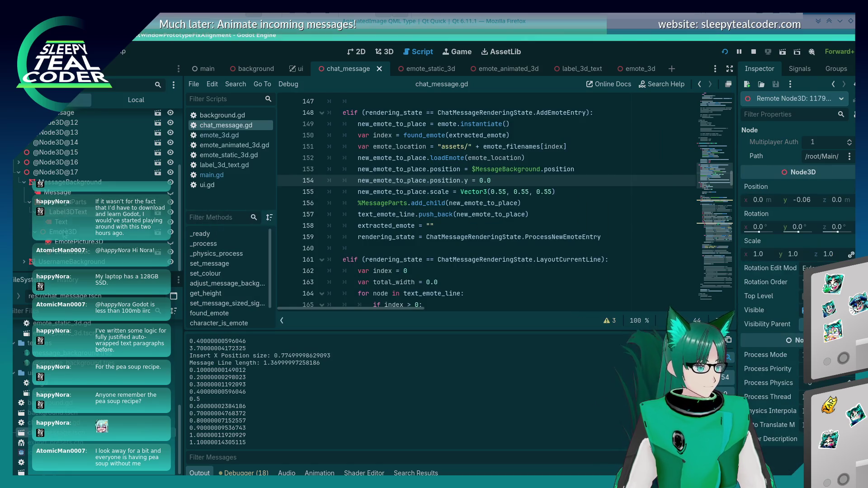
click(64, 232)
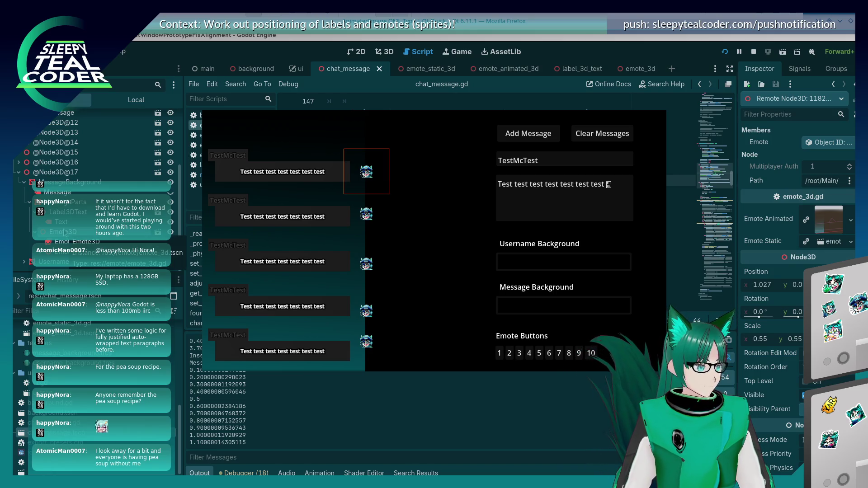
click(69, 212)
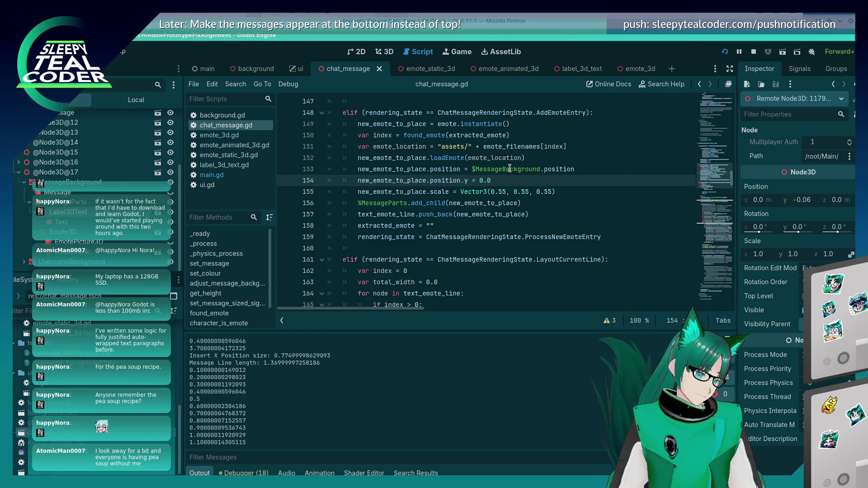
scroll(569, 221, down, 20)
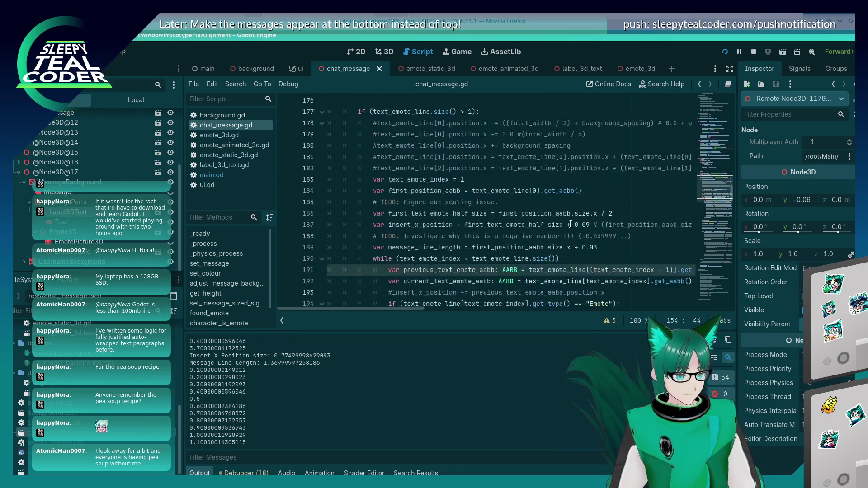
scroll(569, 210, down, 15)
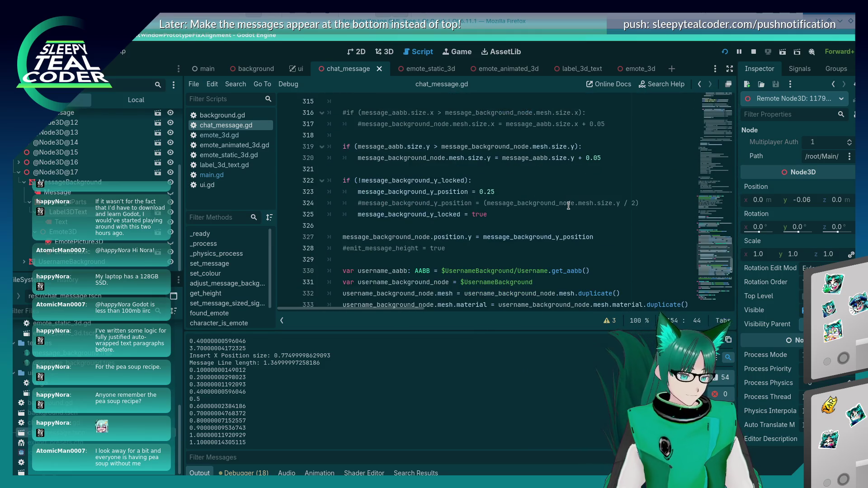
scroll(569, 206, down, 7)
scroll(569, 206, down, 15)
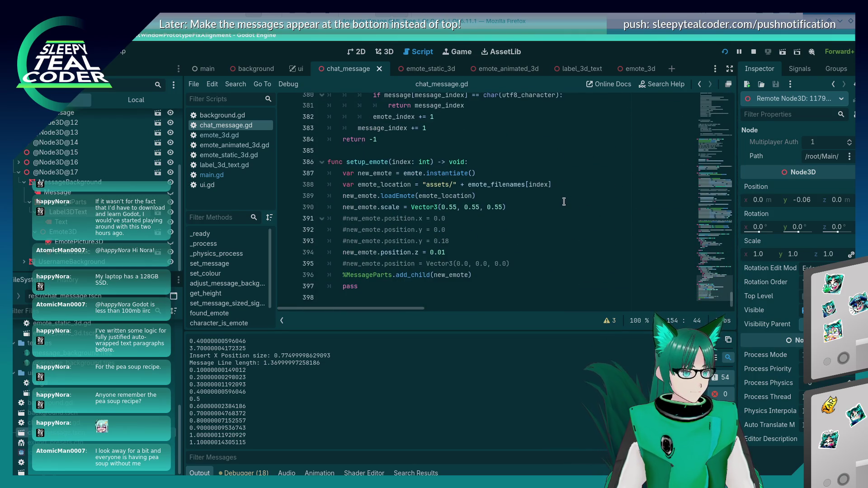
scroll(564, 201, up, 20)
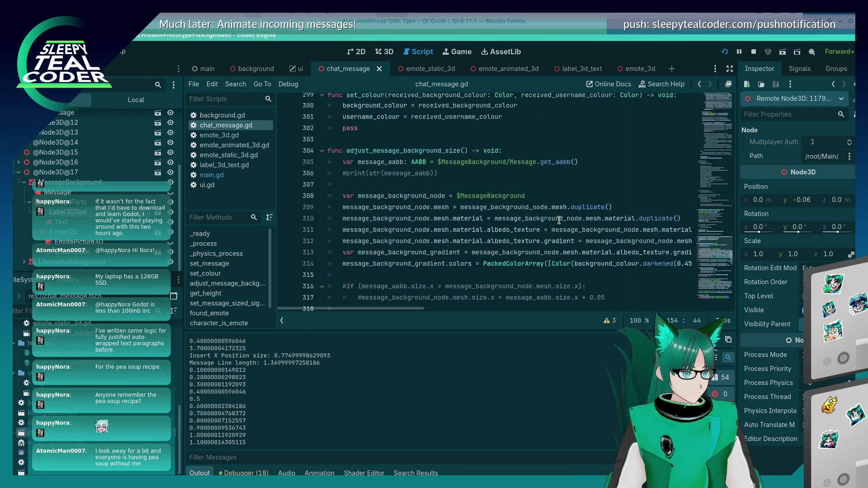
scroll(560, 219, up, 20)
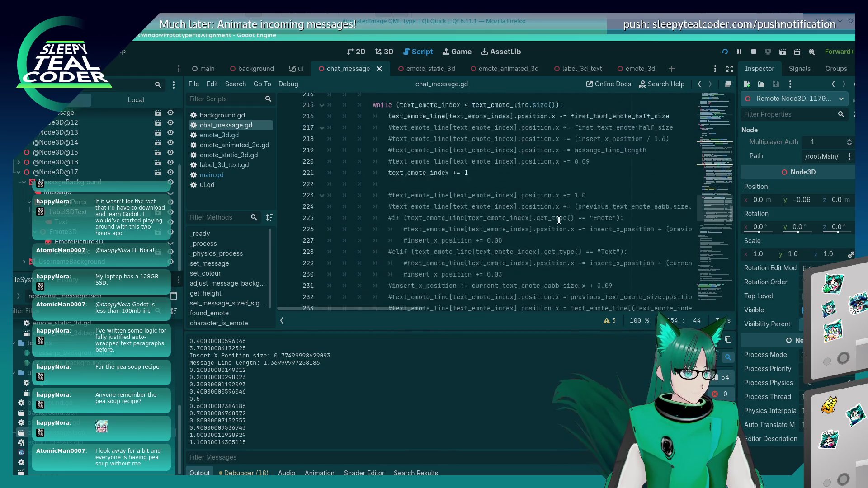
scroll(560, 220, up, 4)
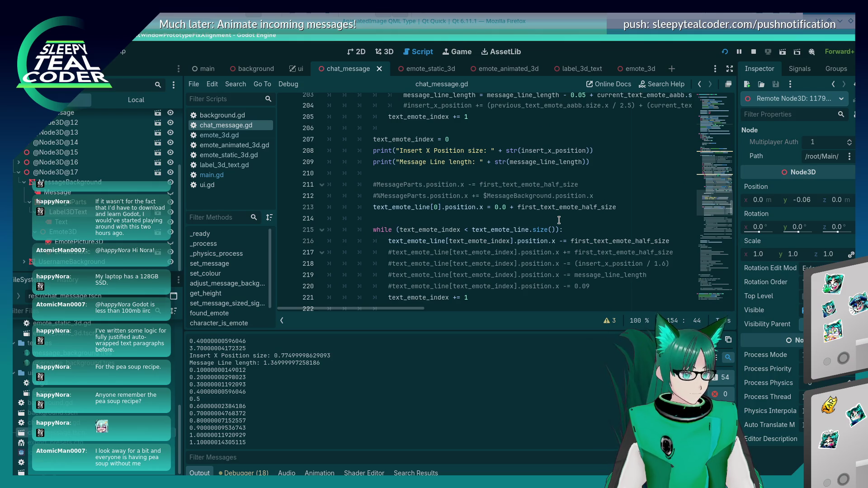
scroll(560, 220, up, 4)
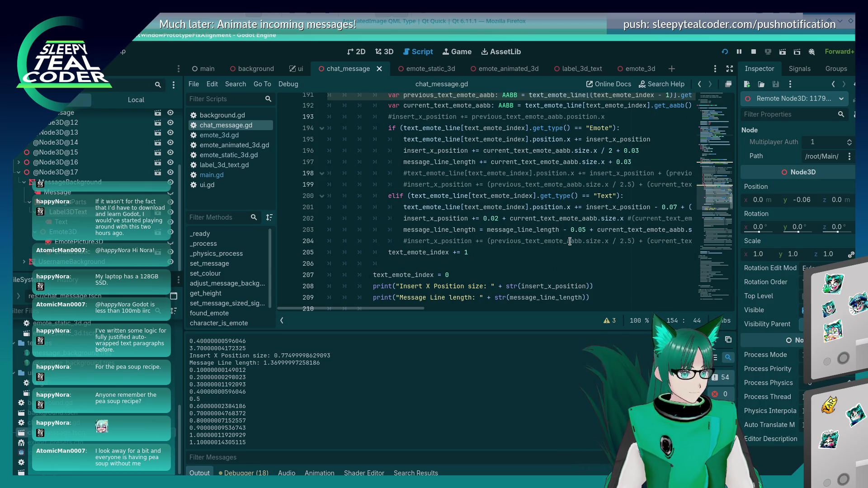
key(alt+Tab)
key(alt+Tab)
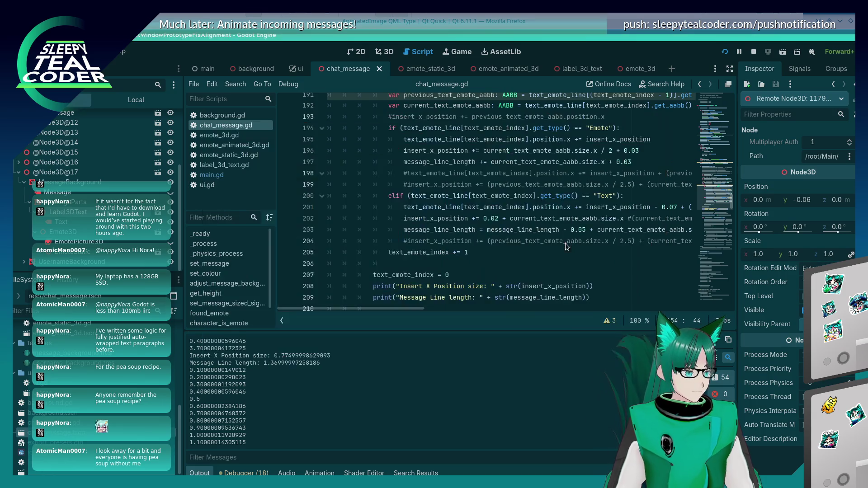
scroll(564, 243, up, 10)
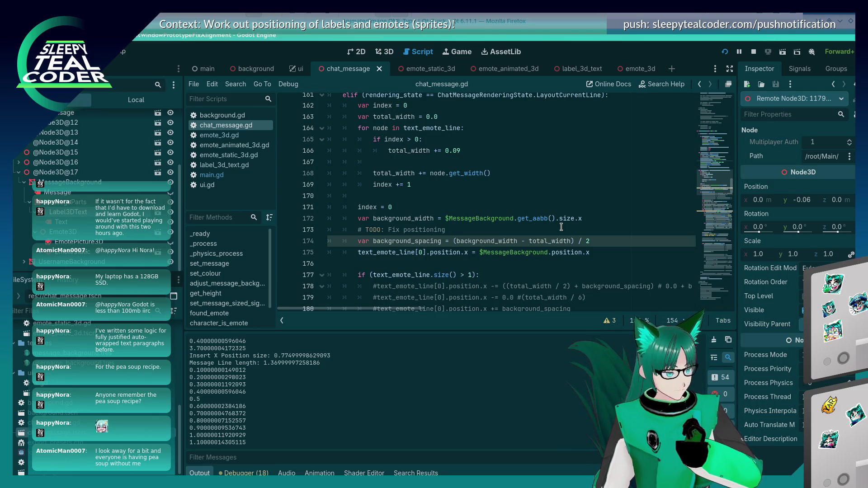
scroll(317, 172, down, 20)
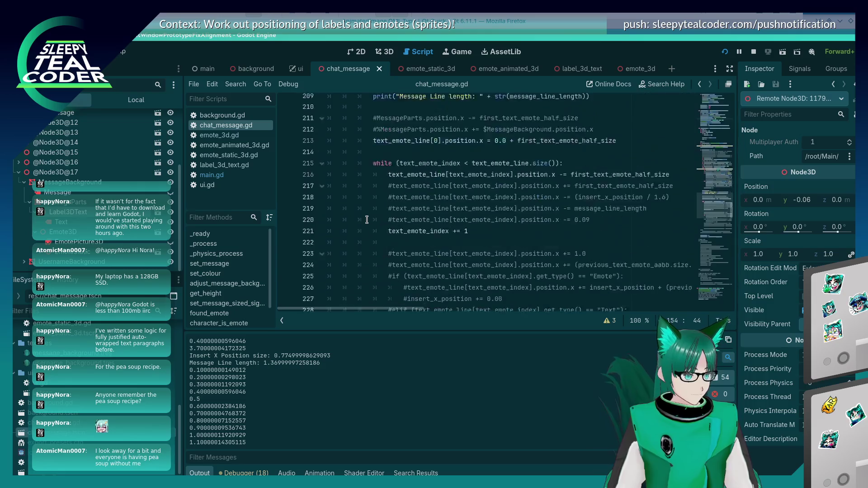
scroll(367, 221, down, 10)
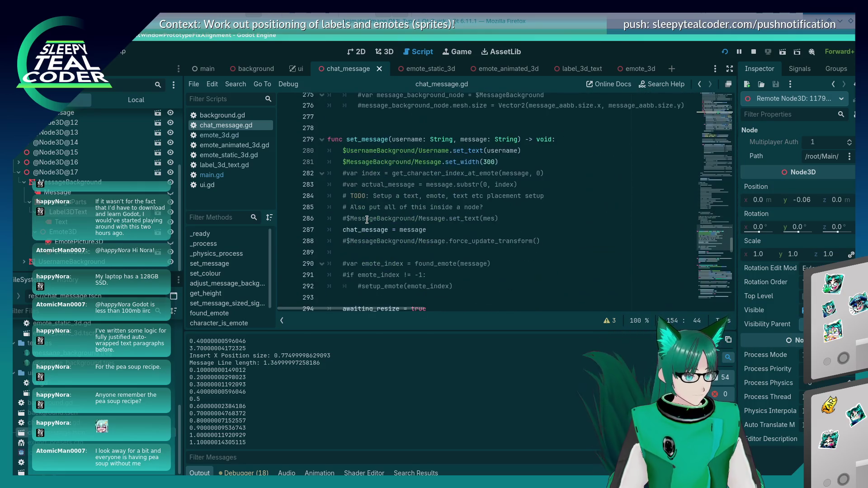
scroll(367, 220, up, 20)
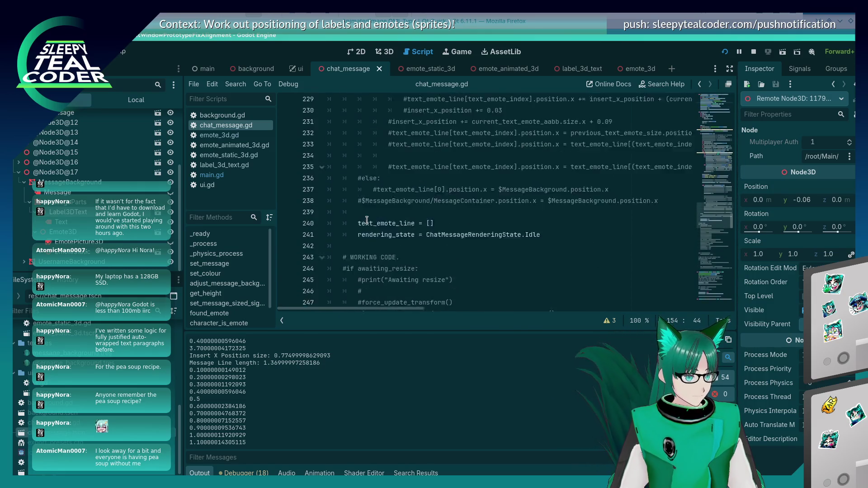
scroll(367, 221, down, 3)
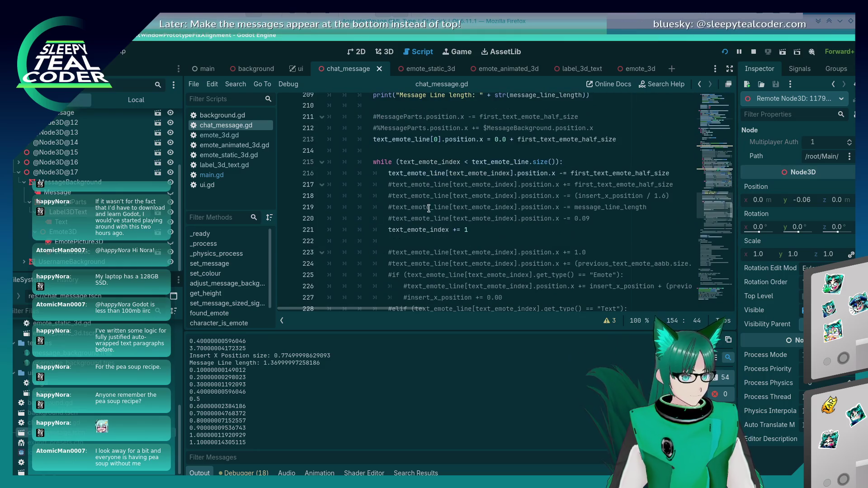
Step: Put the caret before first_text_emote_half_size on the subtraction line and save the script
click(556, 172)
mouse_move(579, 175)
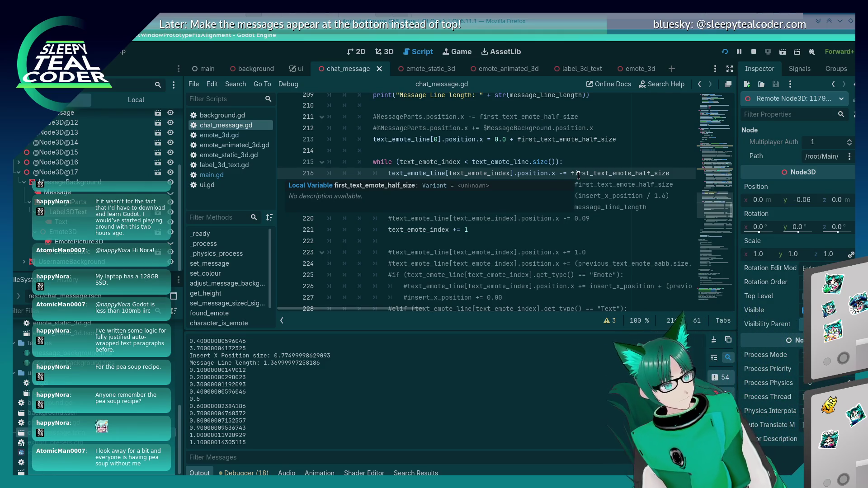
click(573, 164)
click(573, 172)
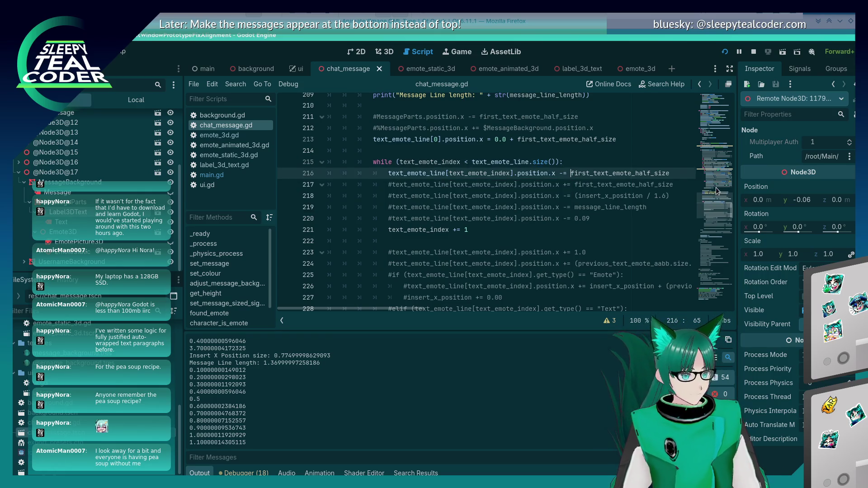
key(ctrl+s)
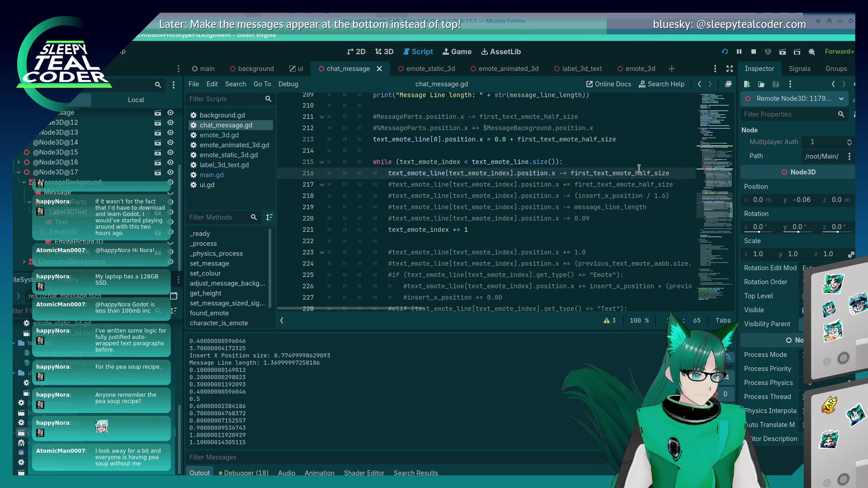
scroll(629, 182, up, 2)
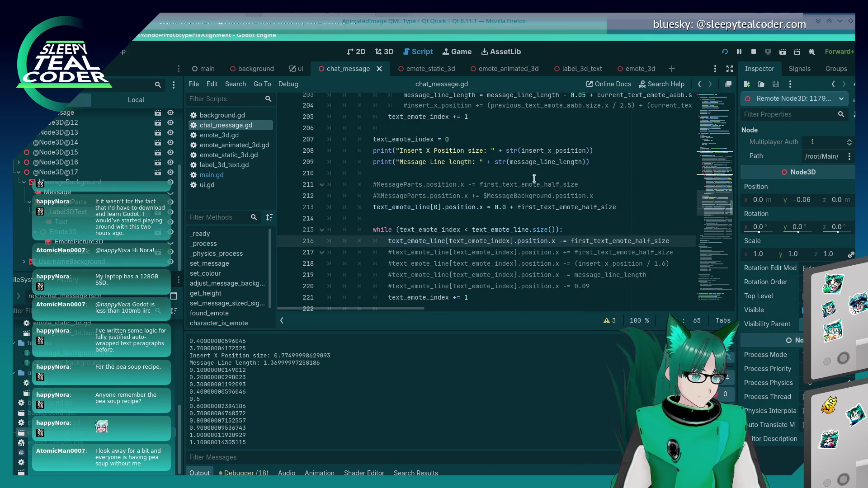
Step: Check the test window, close it, and relaunch the scene from line 213
key(alt+Tab)
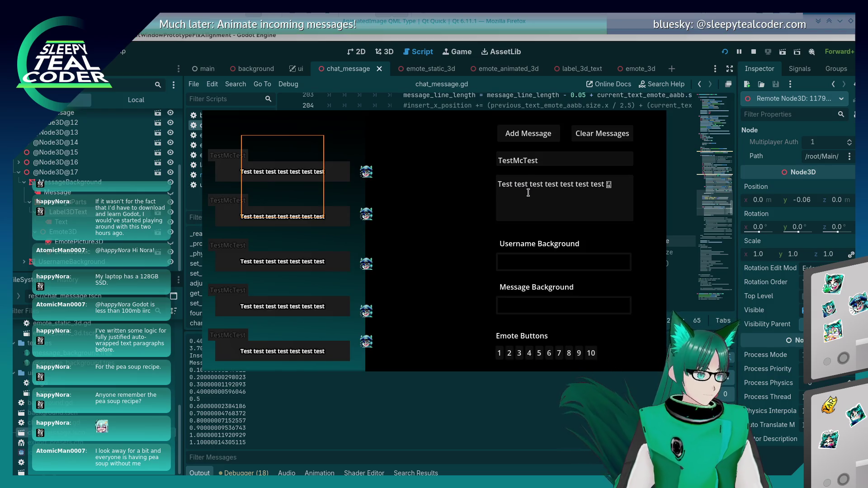
key(alt+Tab)
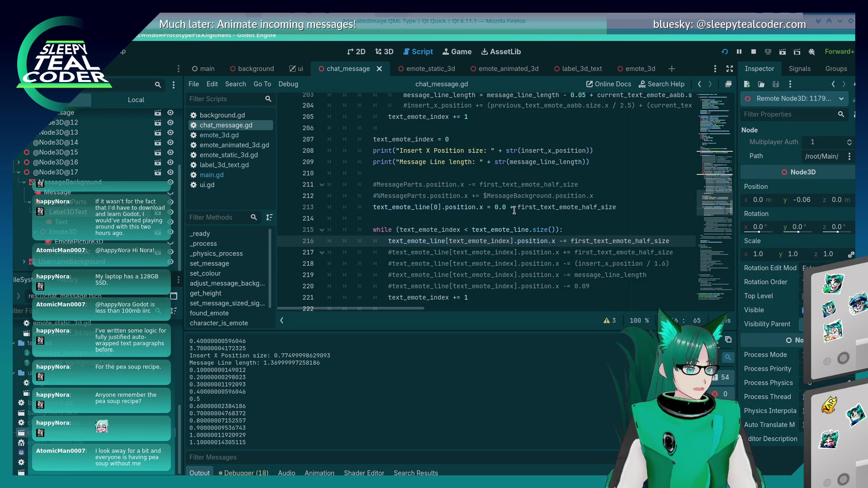
key(alt+Tab)
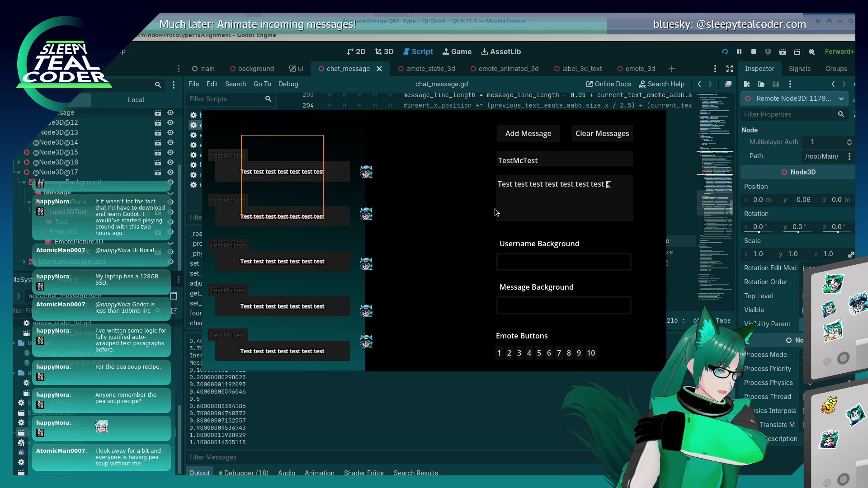
click(87, 206)
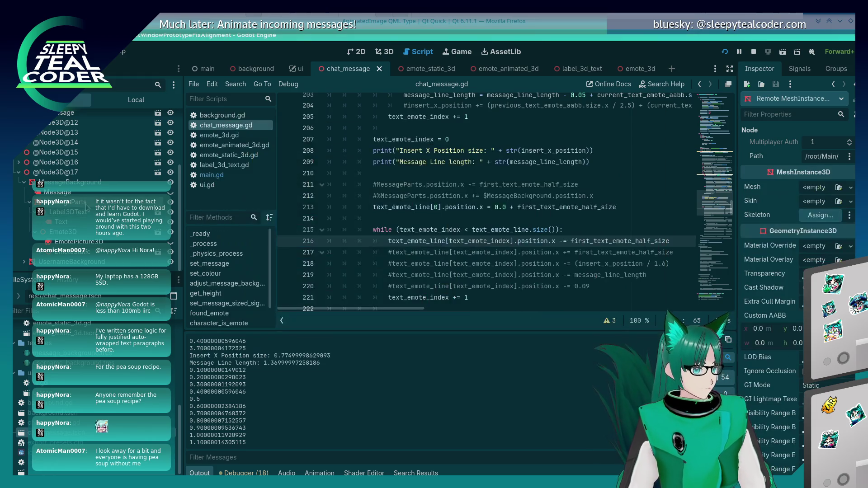
key(alt+Tab)
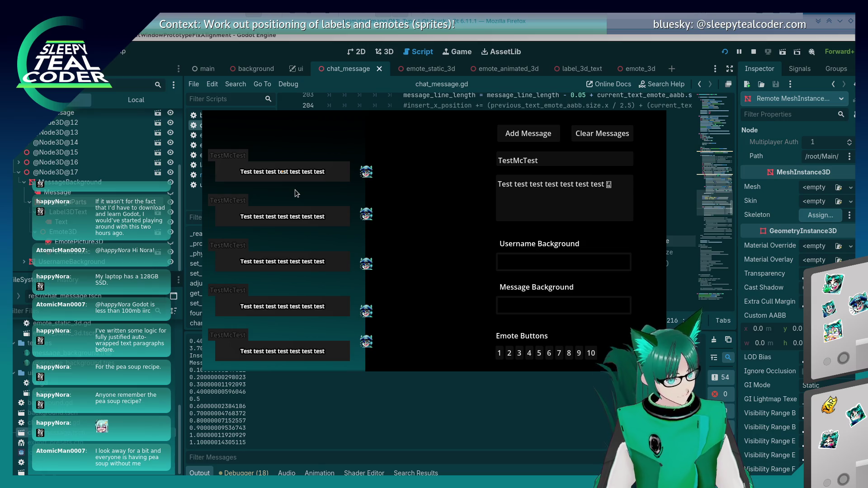
key(alt+Tab)
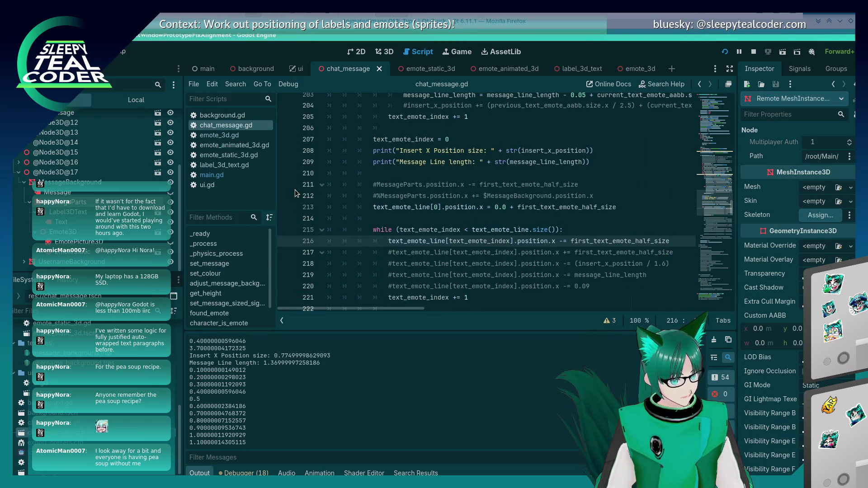
key(alt+Tab)
key(alt+Tab)
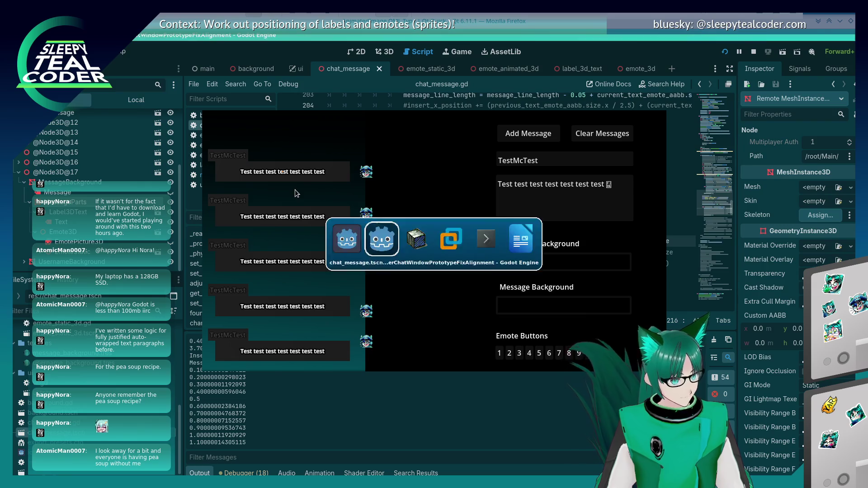
click(371, 206)
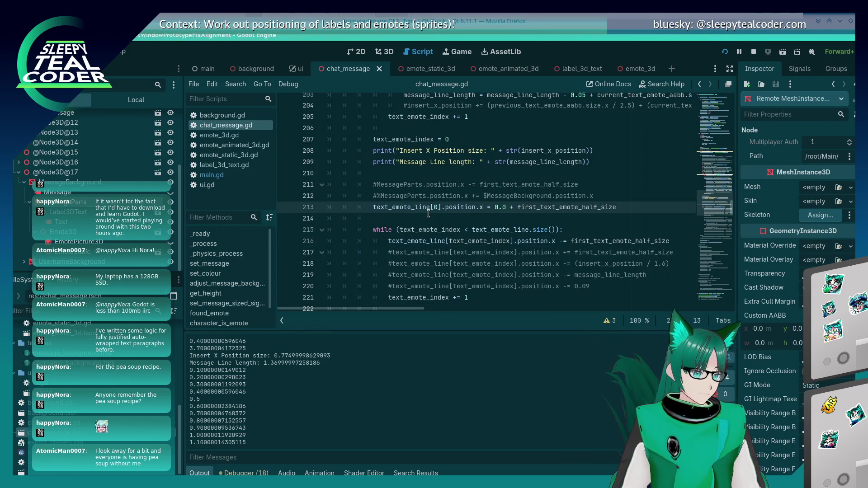
key(F5)
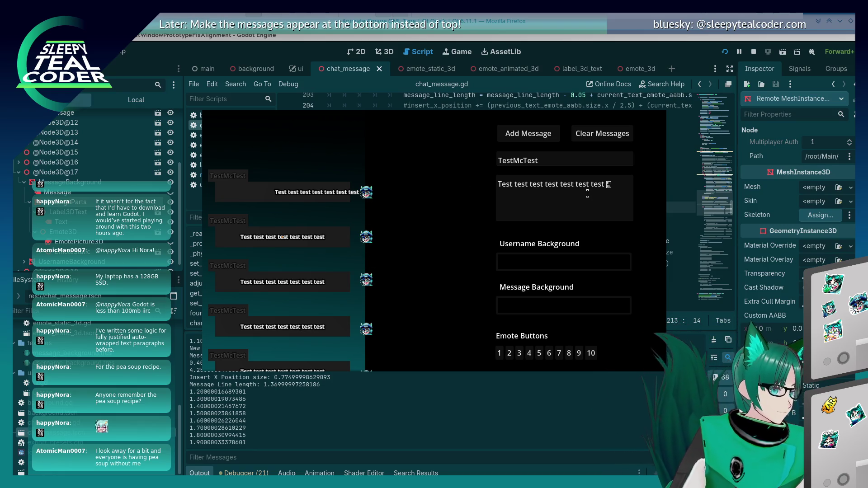
Step: Post a message combining emotes with the word 'Beeeeeep'
click(550, 353)
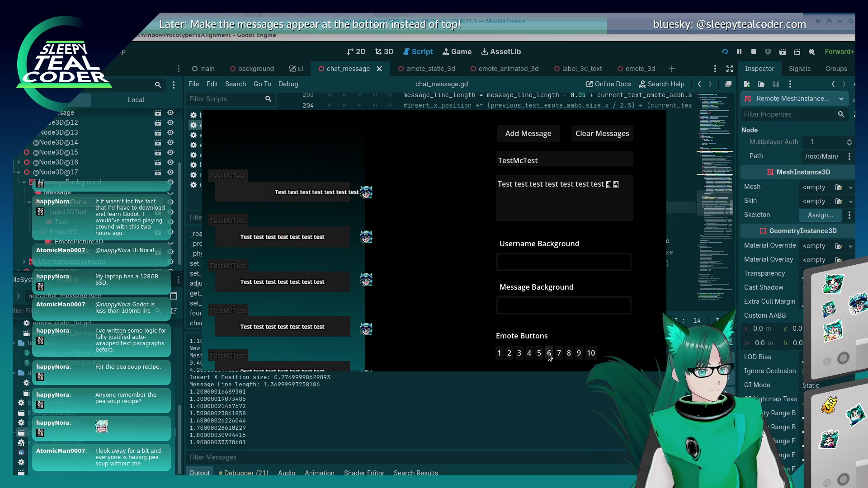
click(615, 185)
key(BackSpace)
click(560, 355)
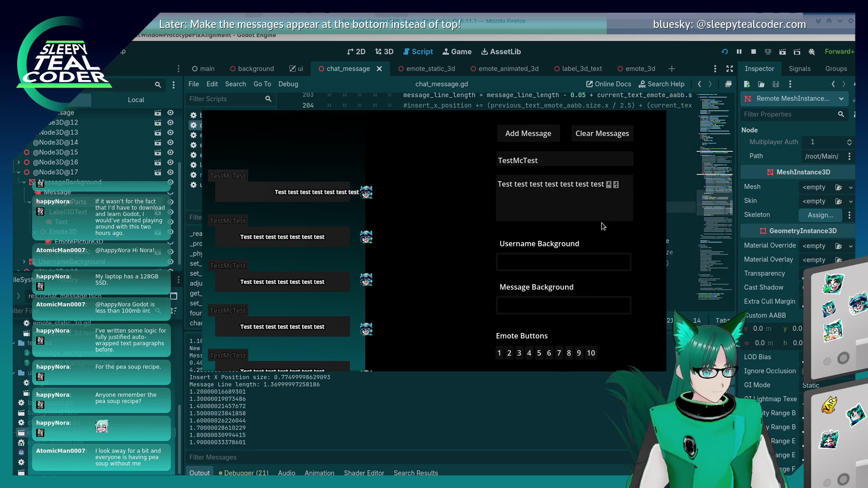
click(621, 186)
text(B eeeeee)
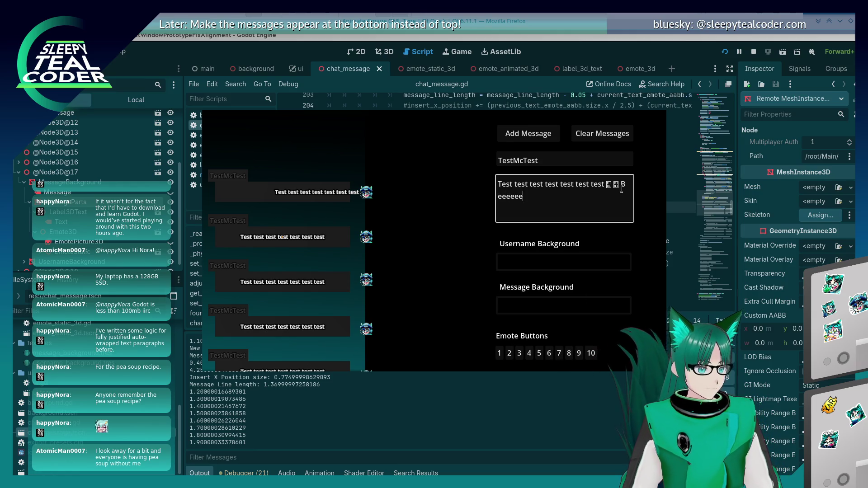
text(p)
click(528, 134)
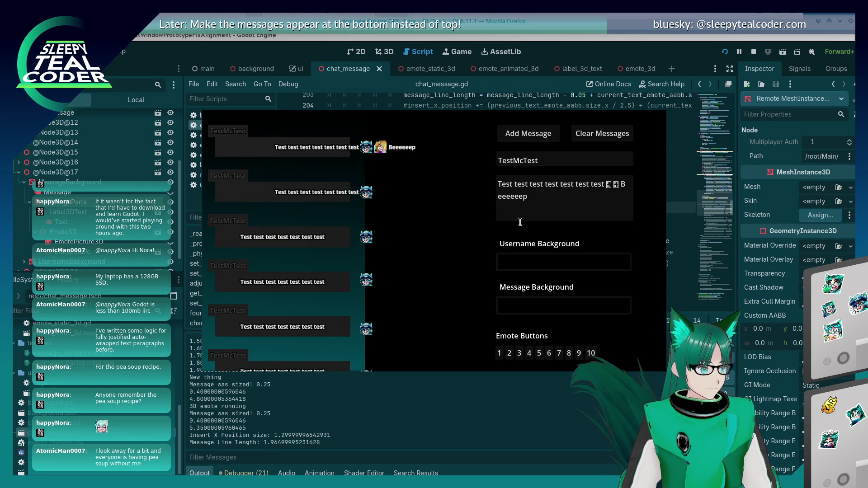
Step: Append two more emotes after the text and post the message
click(583, 208)
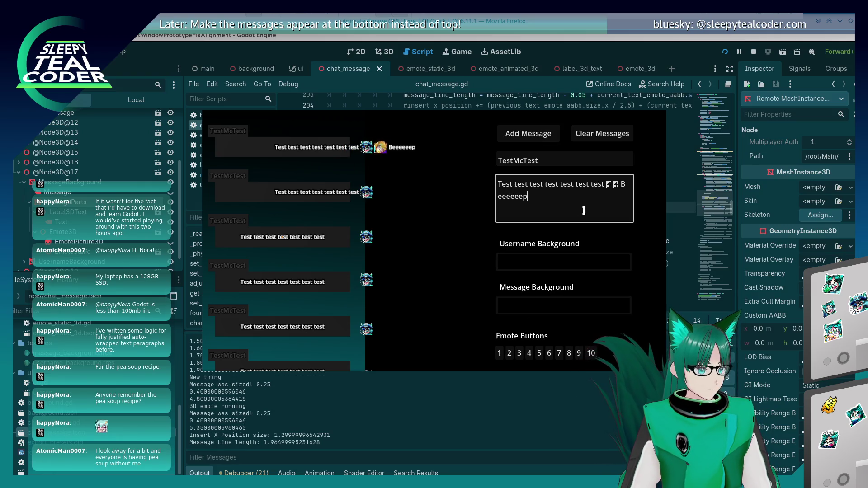
click(582, 352)
click(582, 349)
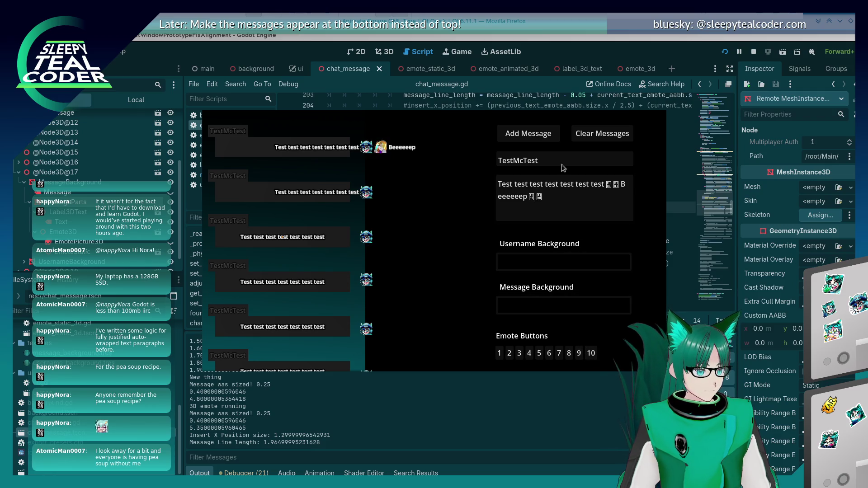
click(528, 133)
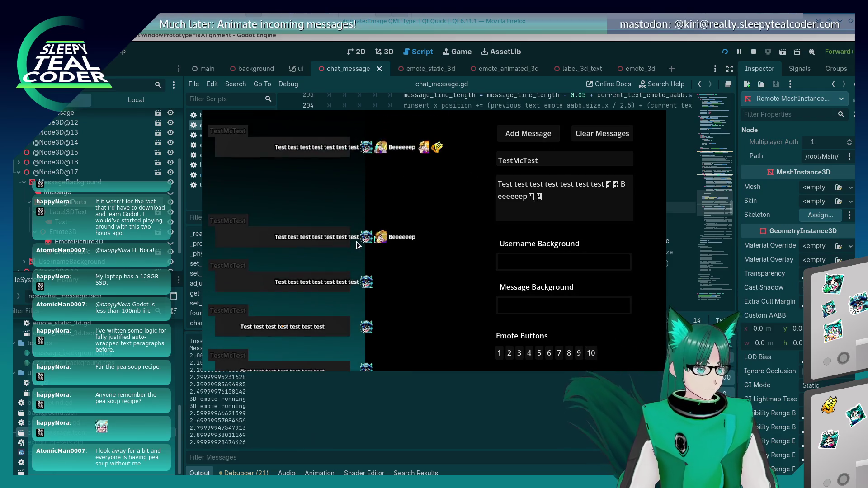
Step: Add 'Wooohooo' followed by two emotes and post the message
click(569, 204)
text(W)
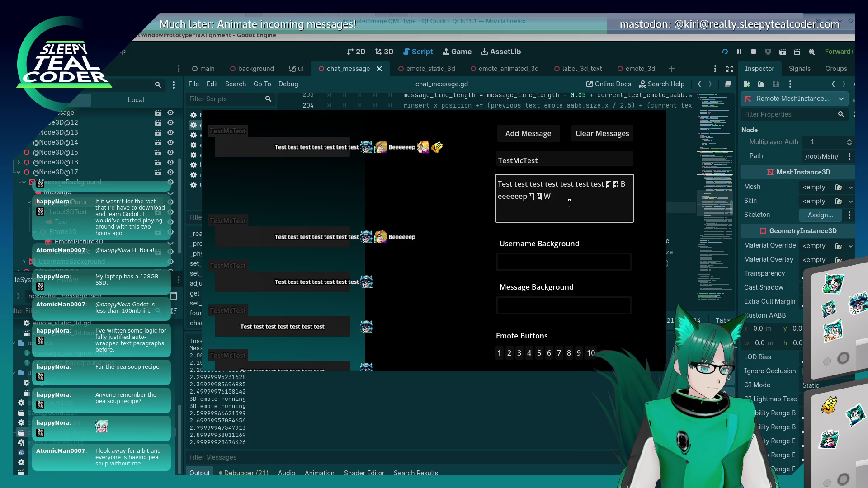
text(ooohooo)
click(500, 357)
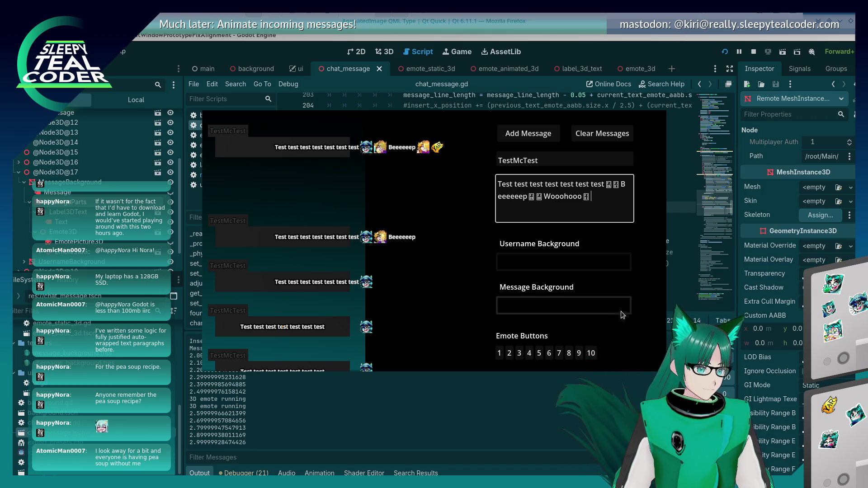
click(500, 354)
click(528, 133)
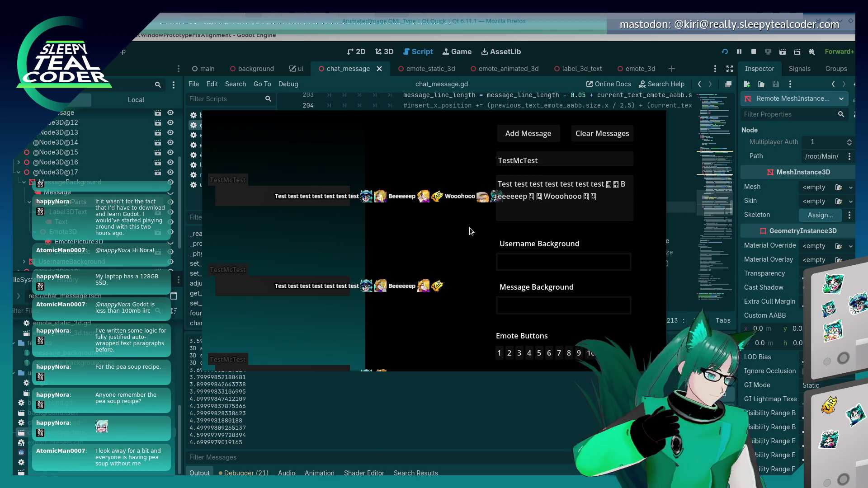
click(17, 267)
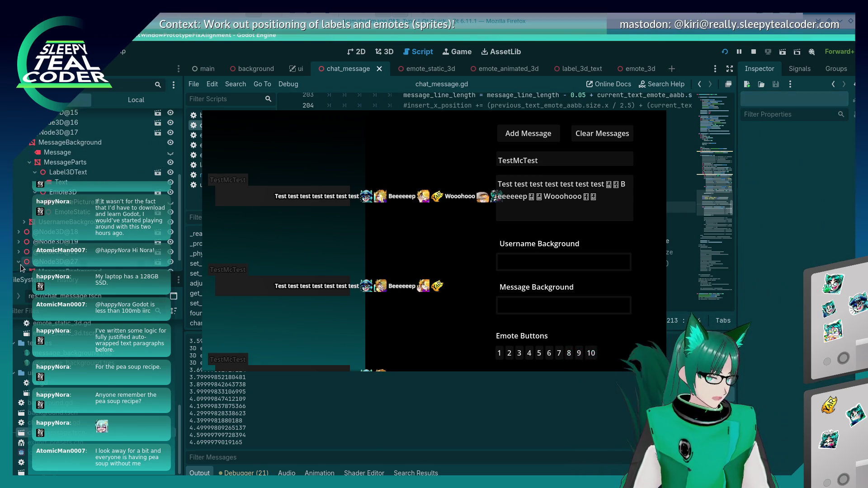
click(45, 251)
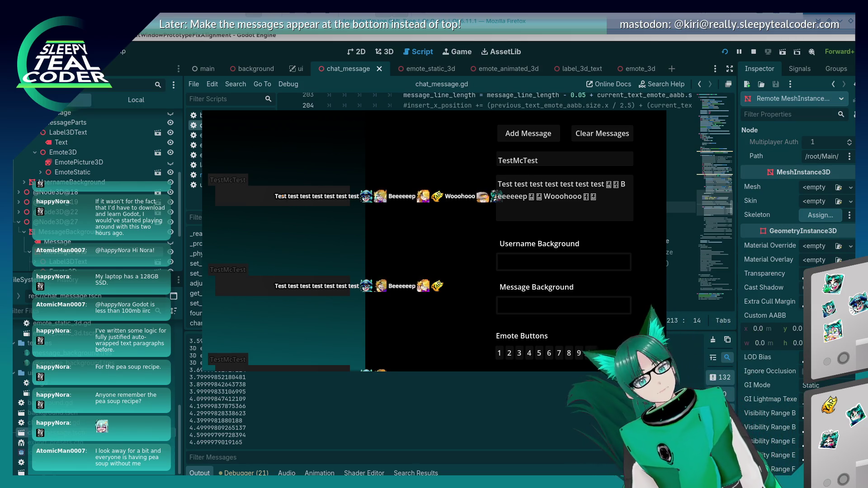
mouse_move(606, 217)
mouse_down()
mouse_move(391, 236)
mouse_move(315, 224)
mouse_move(332, 231)
mouse_move(335, 218)
mouse_move(309, 219)
mouse_up()
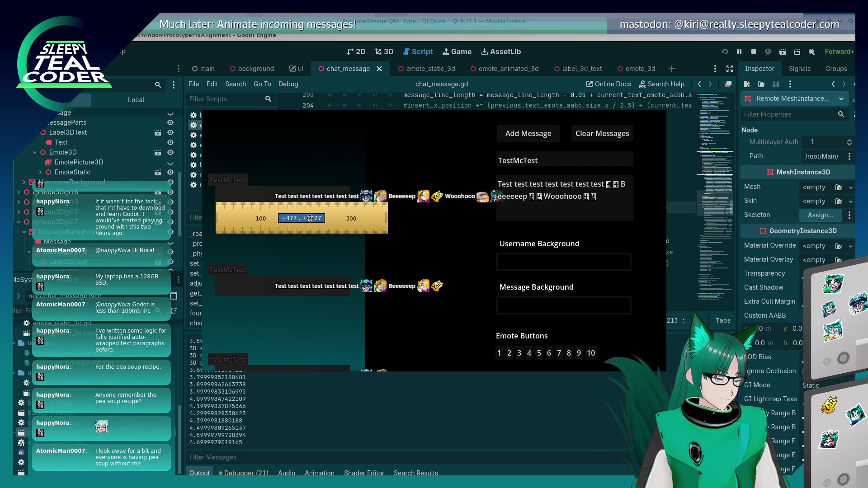
mouse_move(310, 219)
mouse_down()
mouse_move(324, 213)
mouse_move(273, 202)
mouse_move(350, 202)
mouse_up()
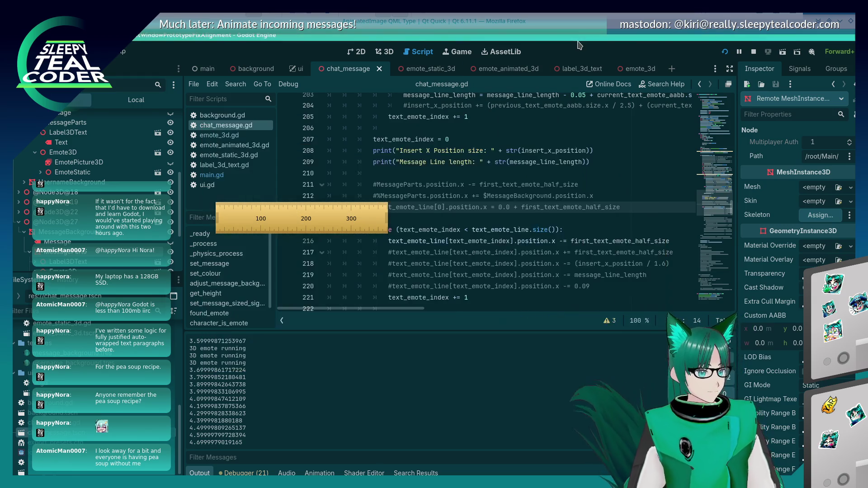
Step: Uncomment line 213, which sets the first message part's x position
click(497, 187)
scroll(494, 215, up, 3)
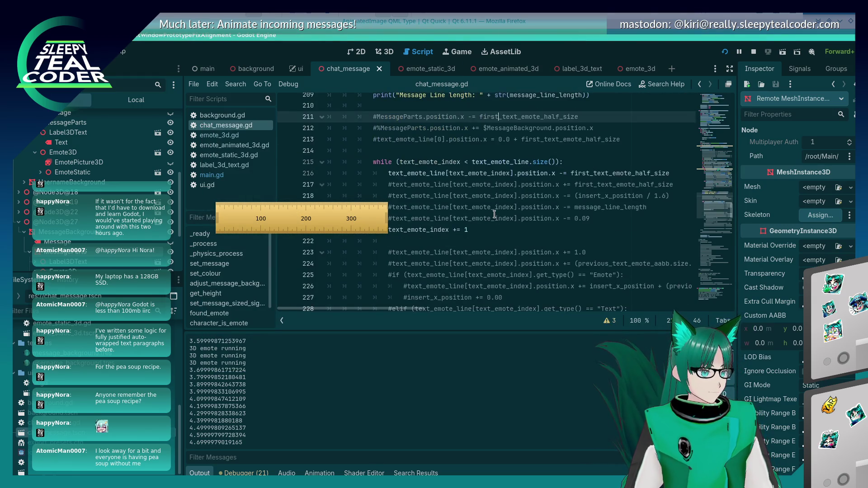
scroll(495, 214, down, 4)
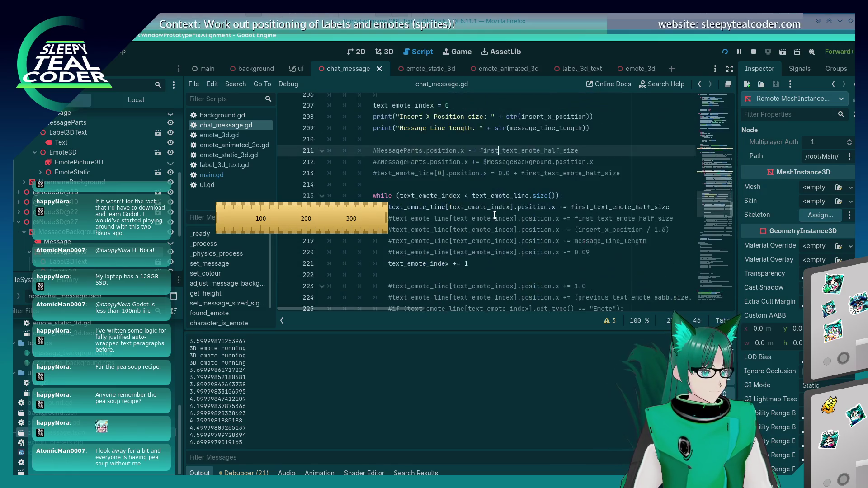
scroll(495, 214, up, 3)
scroll(495, 215, down, 3)
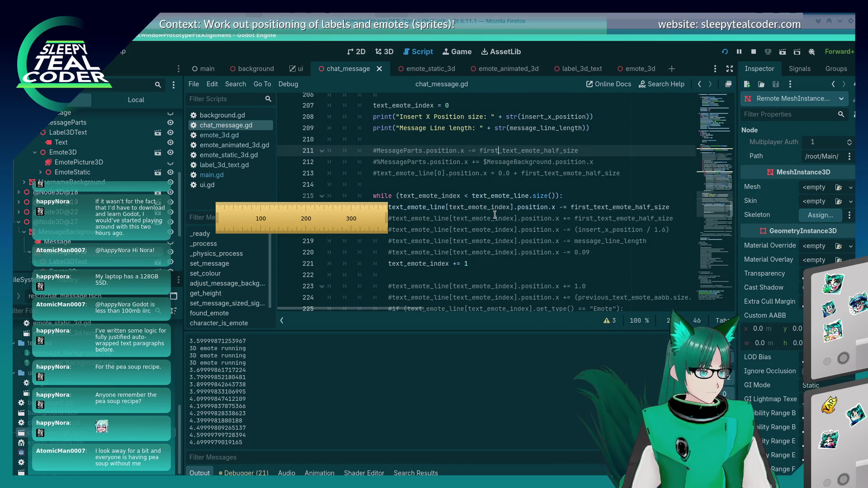
click(377, 173)
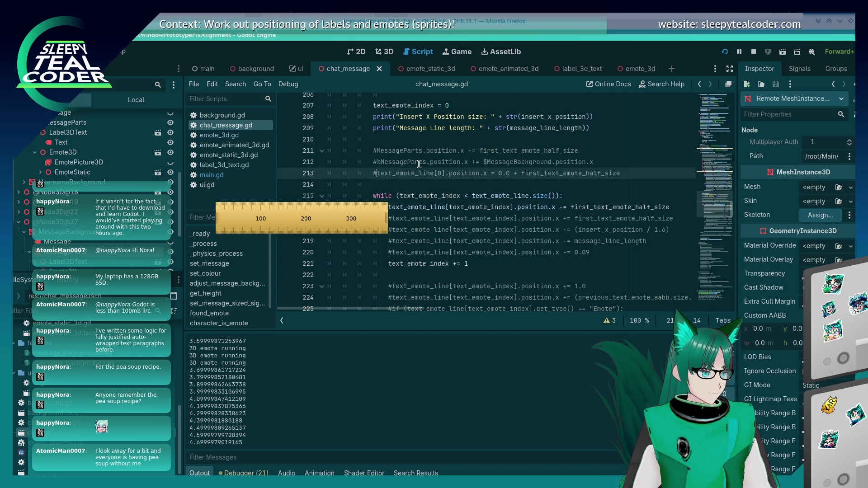
key(BackSpace)
Step: Check the chat lines in the running test window, then view the message scene in 3D
key(alt+Tab)
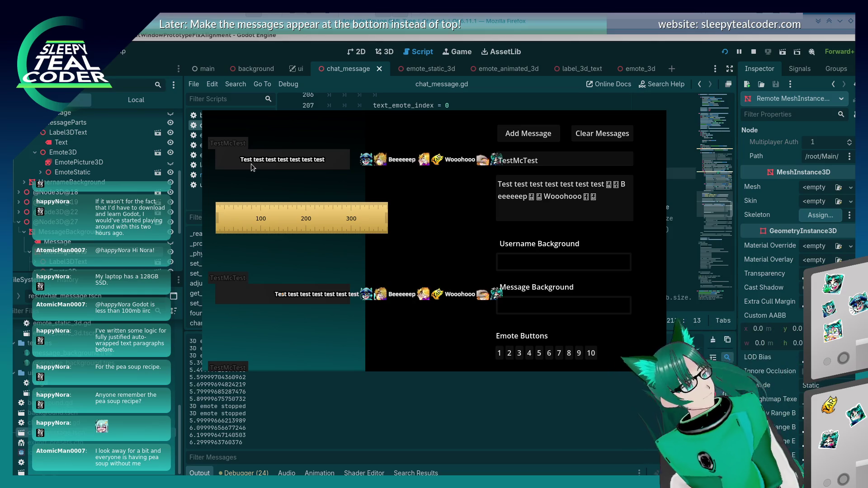
click(362, 74)
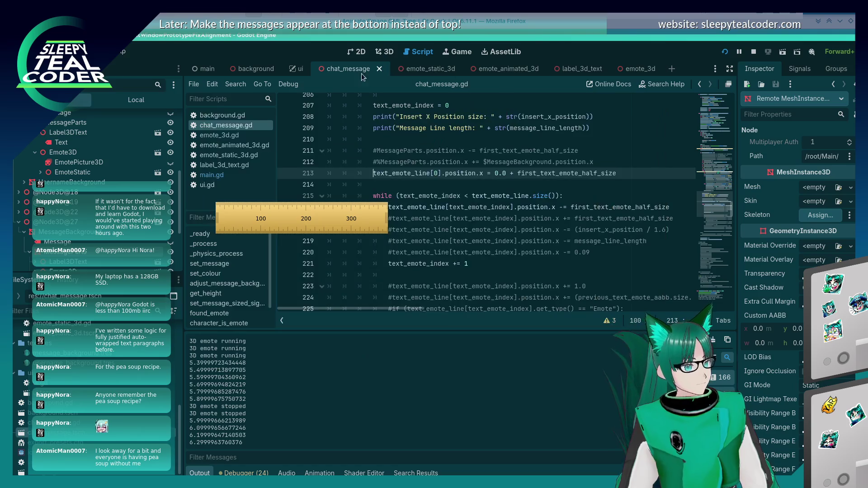
click(386, 52)
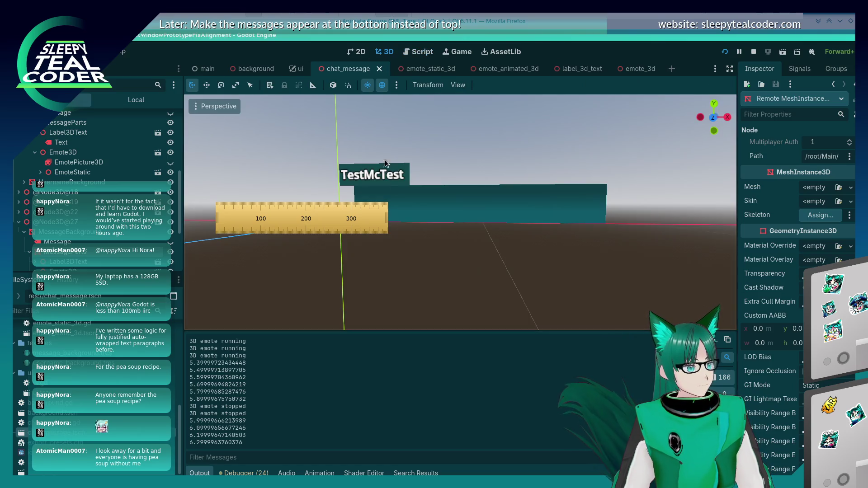
Step: Select the message background mesh, then the MessageParts node in the local scene tree
click(436, 197)
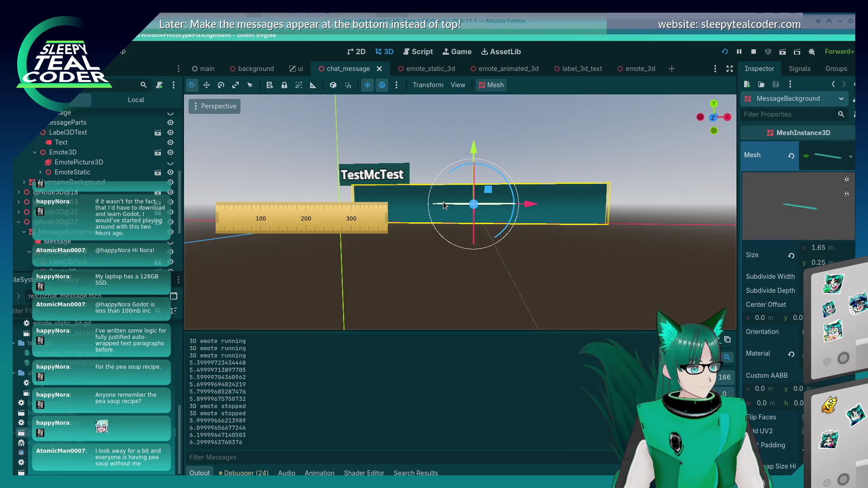
click(132, 101)
click(91, 147)
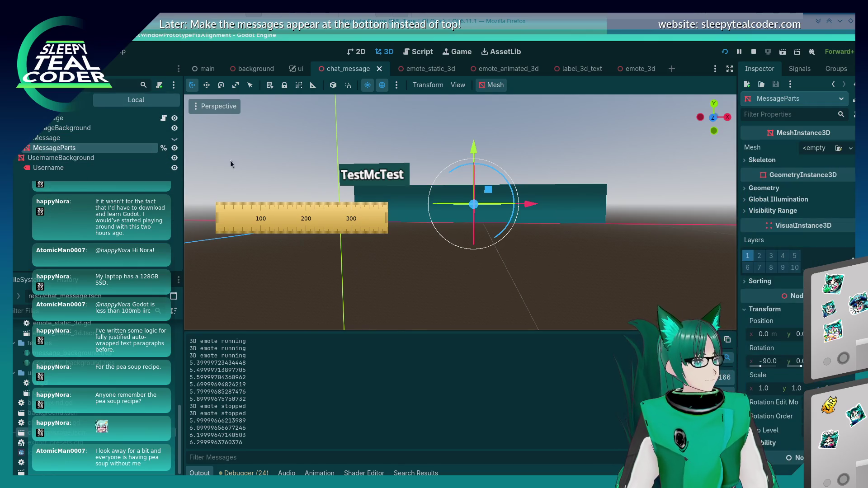
Step: Switch to the 'On screen notes.odt' document in LibreOffice Writer
key(alt+Tab)
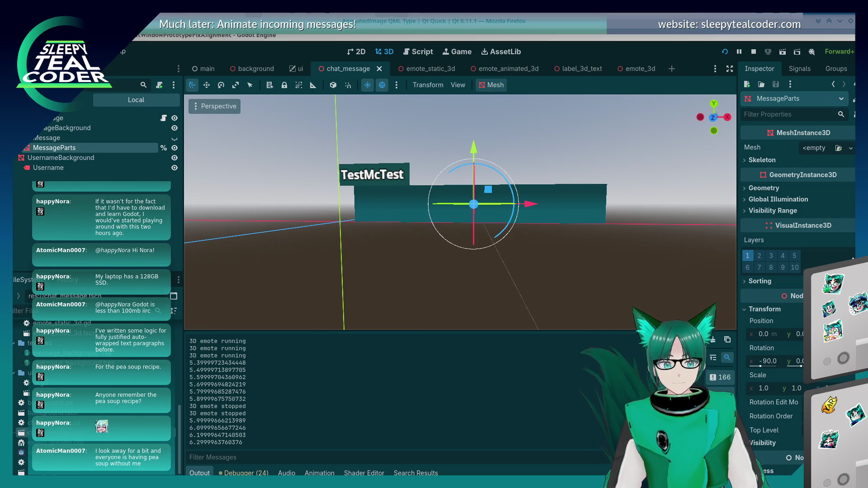
key(alt+Tab)
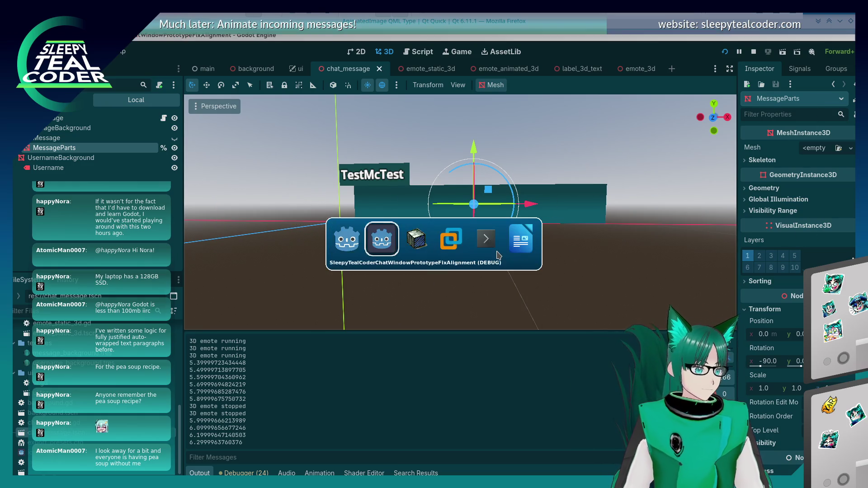
key(Tab)
key(Tab)
key(Tab)
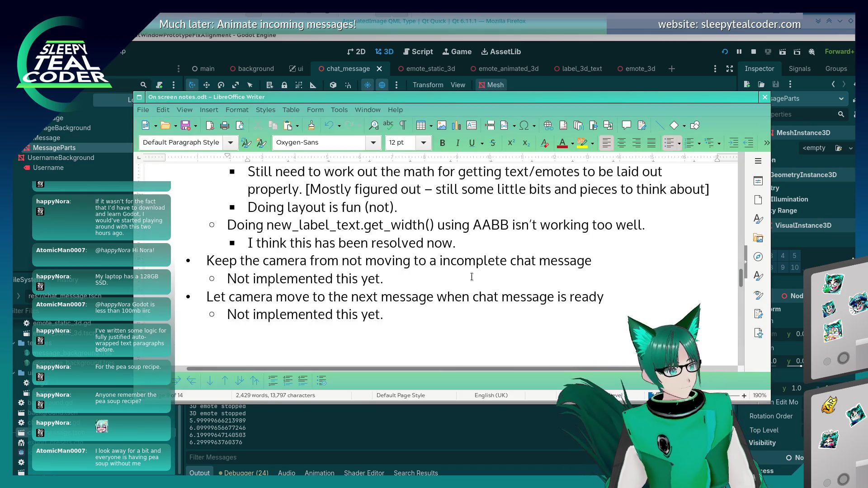
Step: Add the indented bullet 'Doing layout really ISN'T fun!!!' below the layout note and save with Ctrl+S
scroll(458, 306, up, 1)
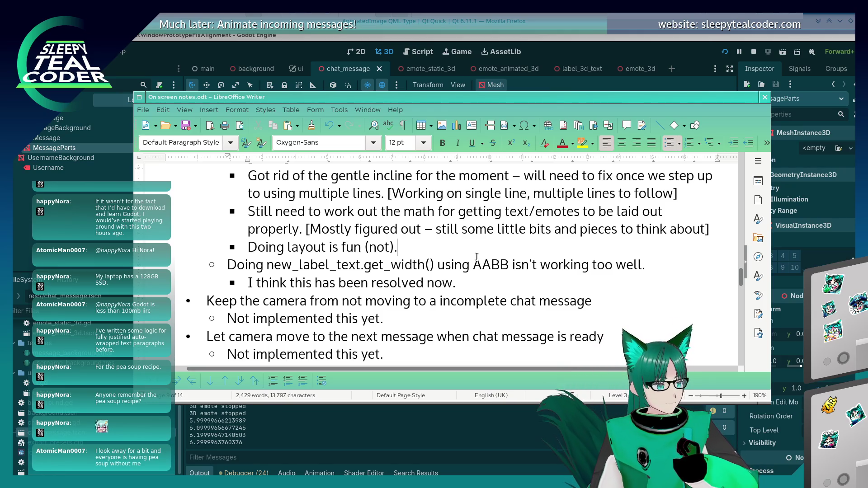
key(Return)
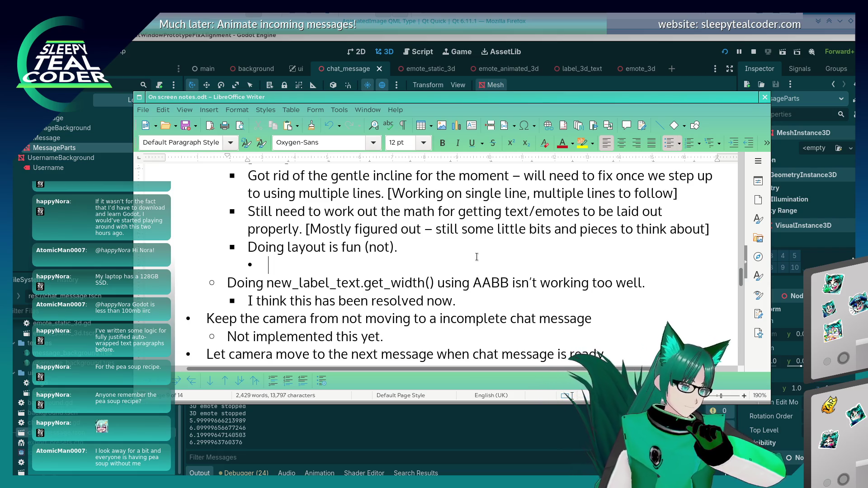
key(Tab)
text(Doing layout really )
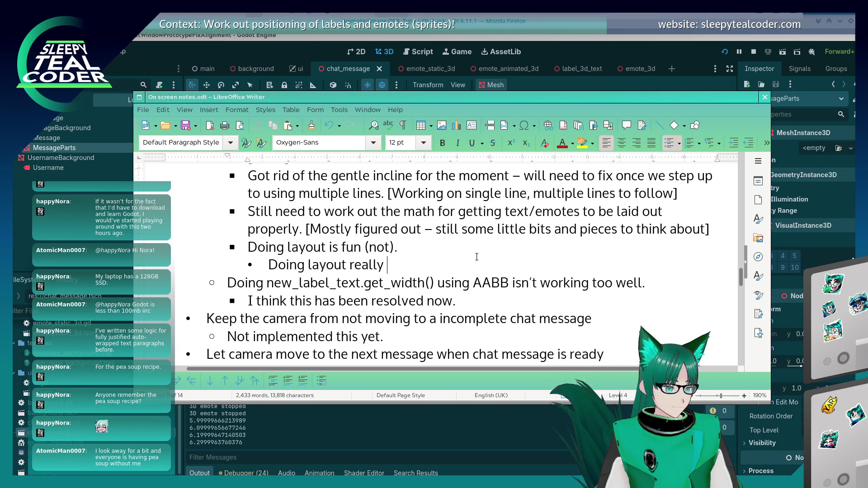
text(ISN'T fun!!!)
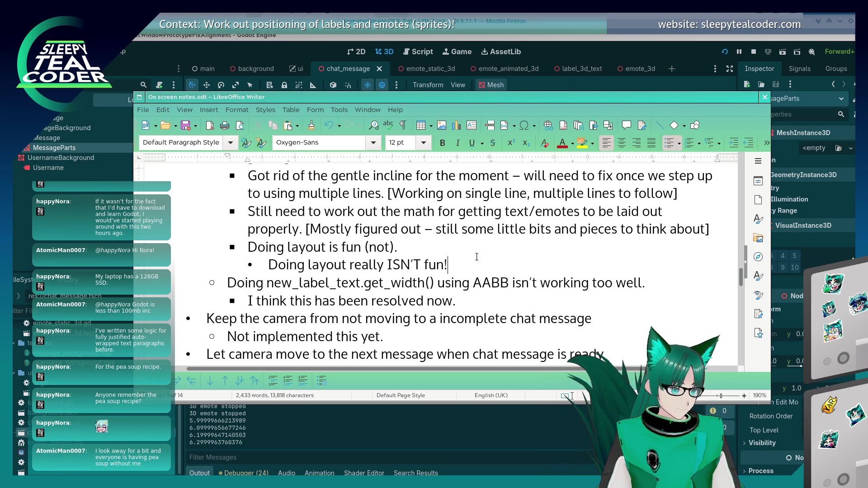
key(ctrl+s)
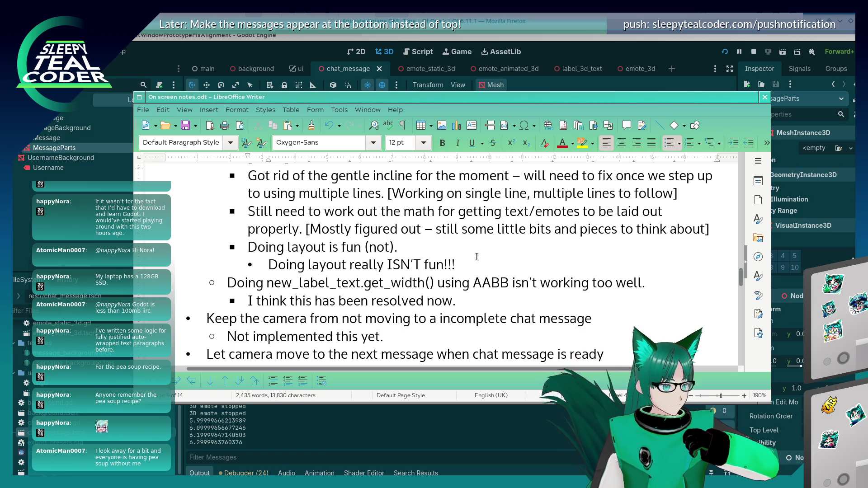
Step: Insert an empty list item directly above the get_width note
key(Return)
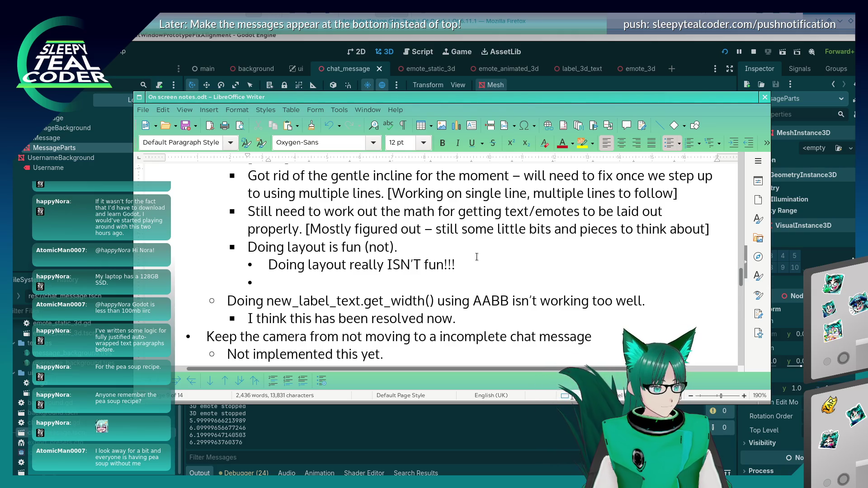
key(BackSpace)
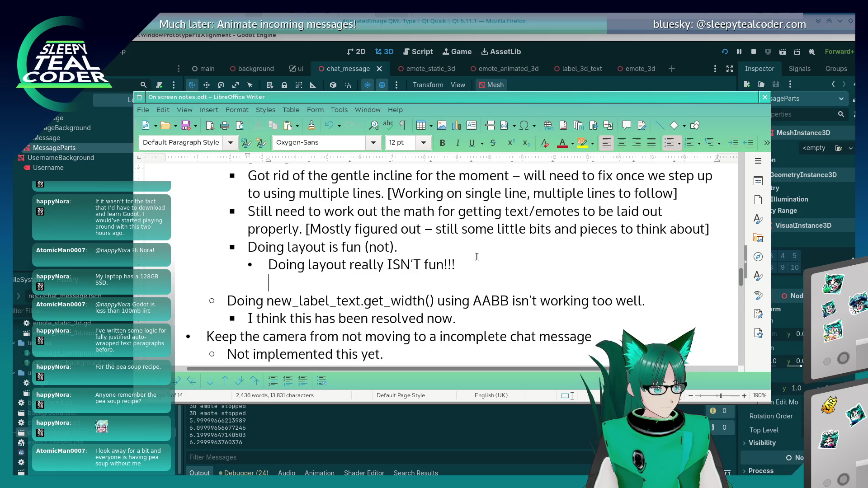
key(ctrl+z)
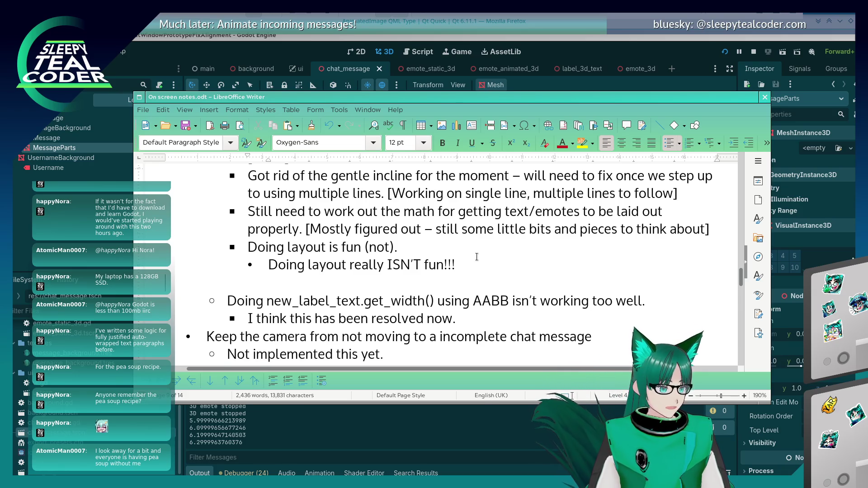
key(BackSpace)
key(ctrl+z)
key(Return)
key(Return)
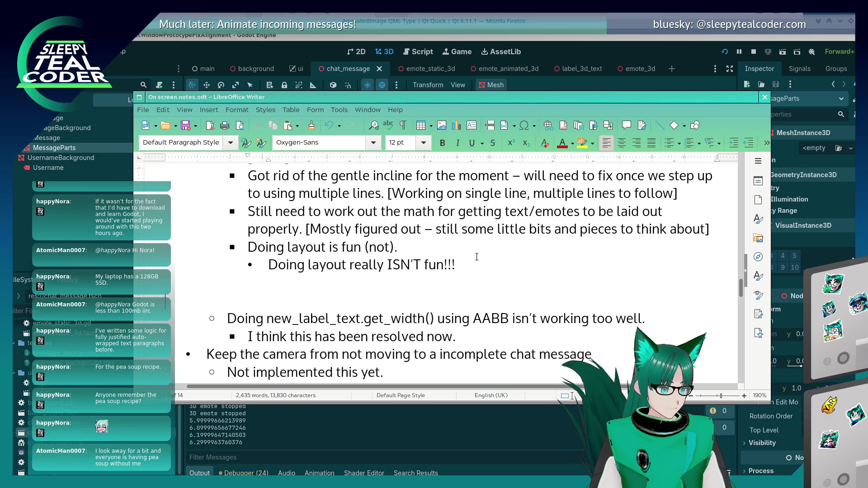
key(BackSpace)
key(BackSpace)
key(Right)
key(Return)
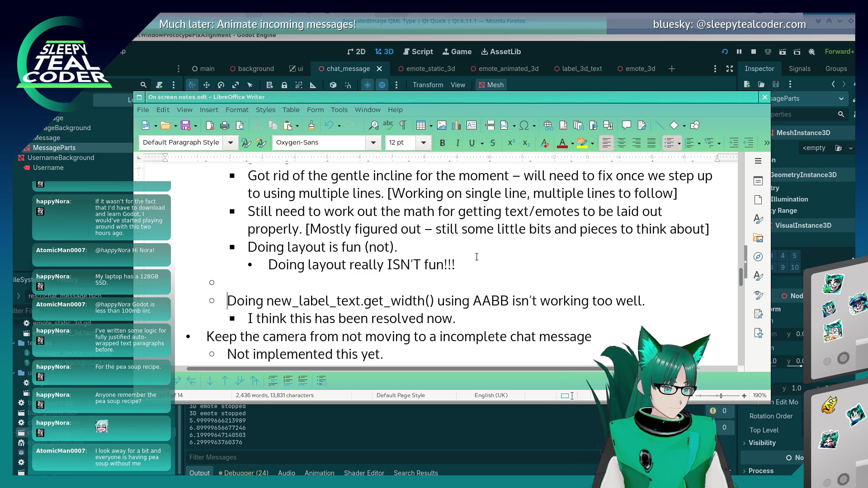
key(Up)
Step: Write 'Managed to add bits of the message into the MessageParts container! So it should be easy enough to move now.'
text(Managed to add this into )
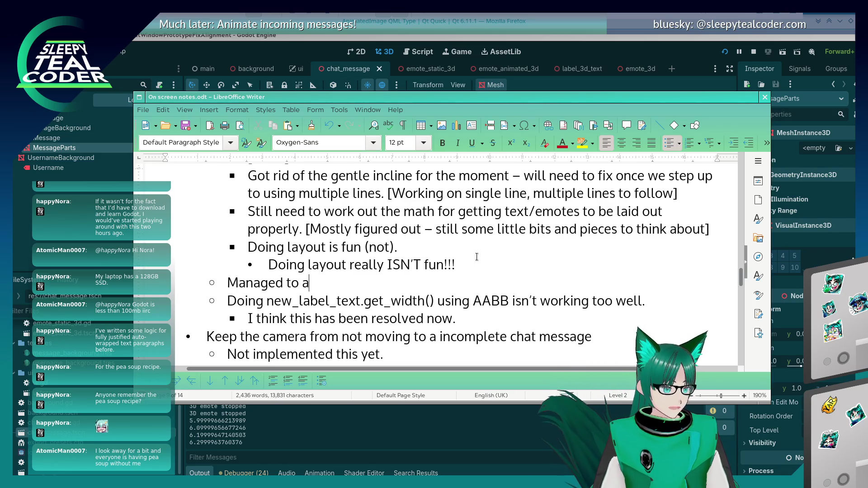
text(the Message)
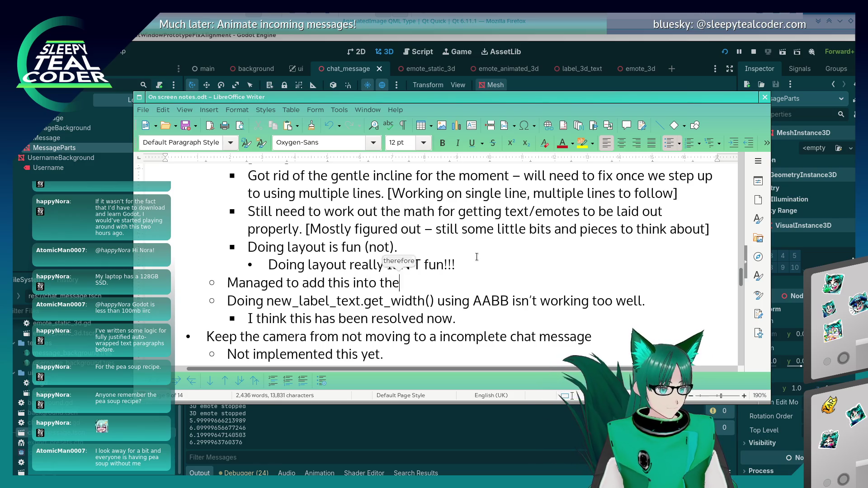
text(Parts container)
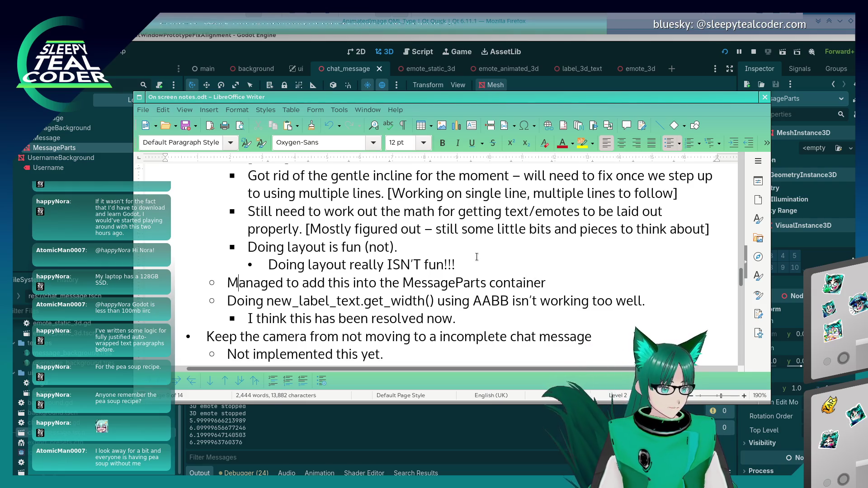
key(ctrl+Left)
key(ctrl+Left)
key(ctrl+Left)
key(Delete)
key(Delete)
key(Delete)
key(Delete)
text(bits of the messa)
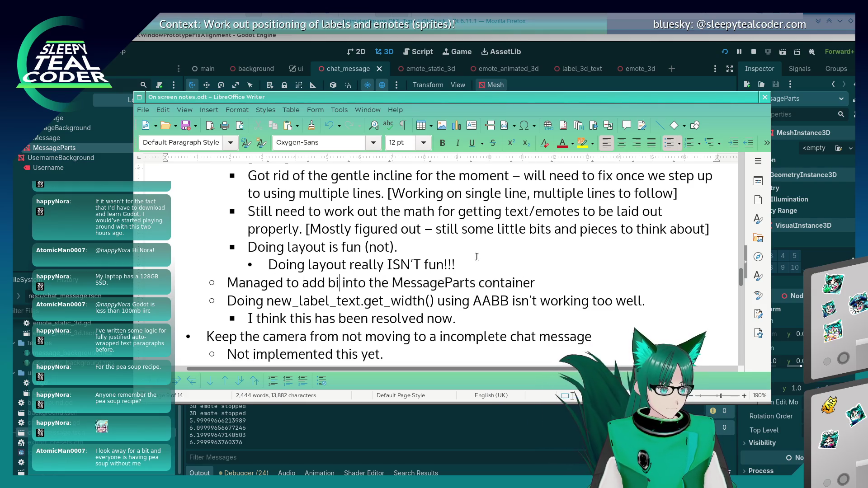
text(ge)
key(End)
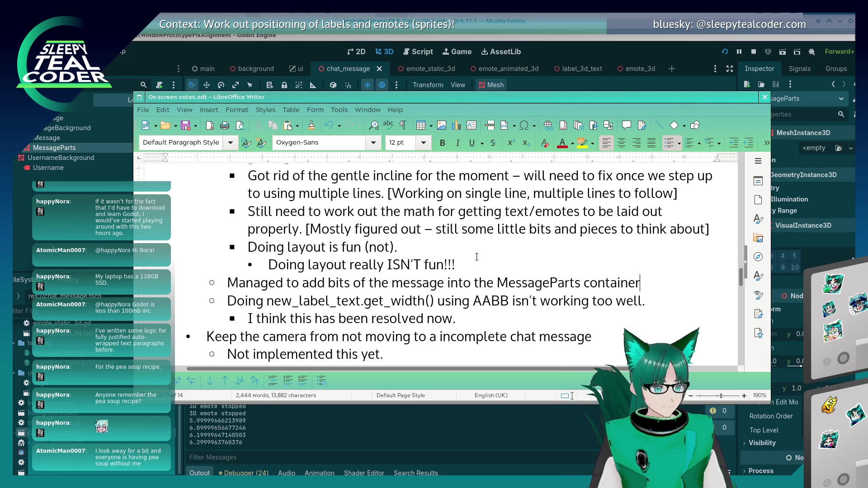
text(! So it should be)
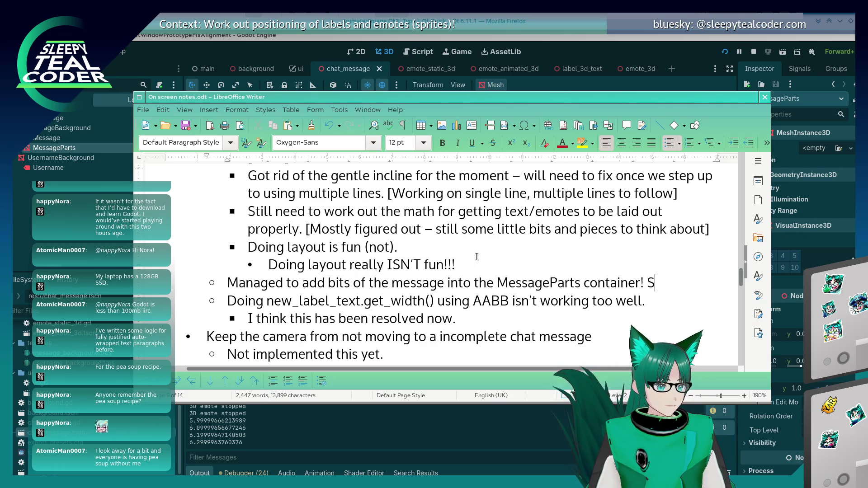
text( easy enough to move)
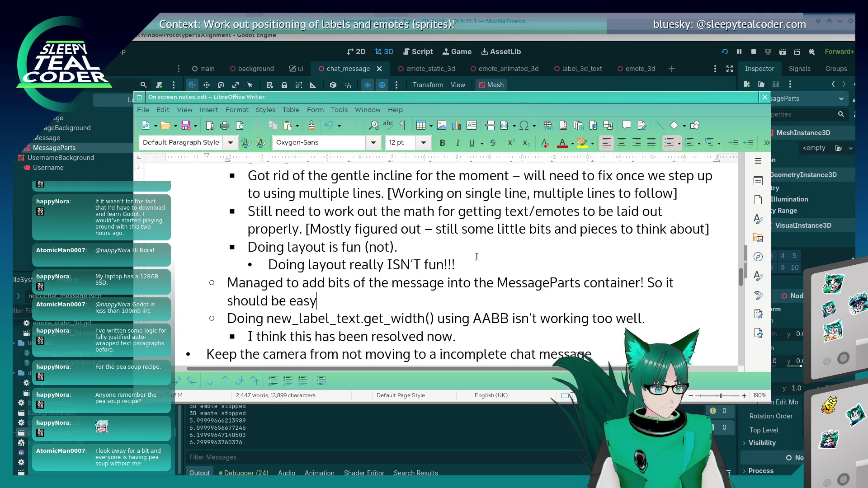
text( now.)
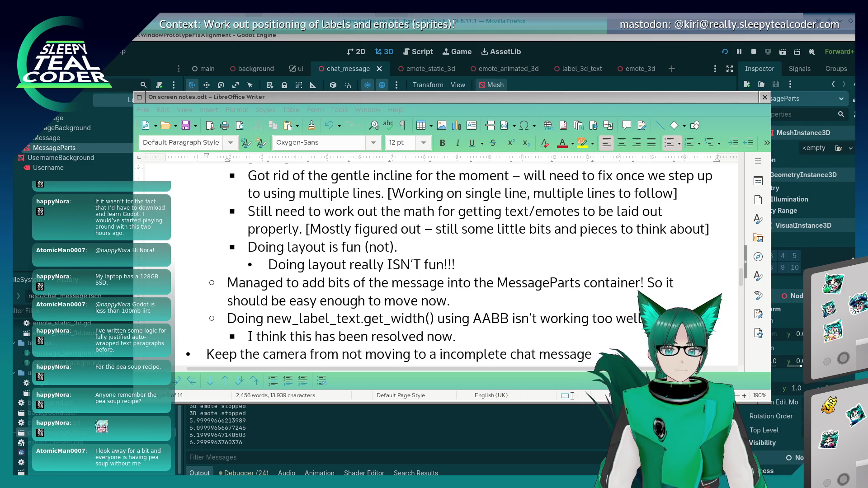
click(538, 298)
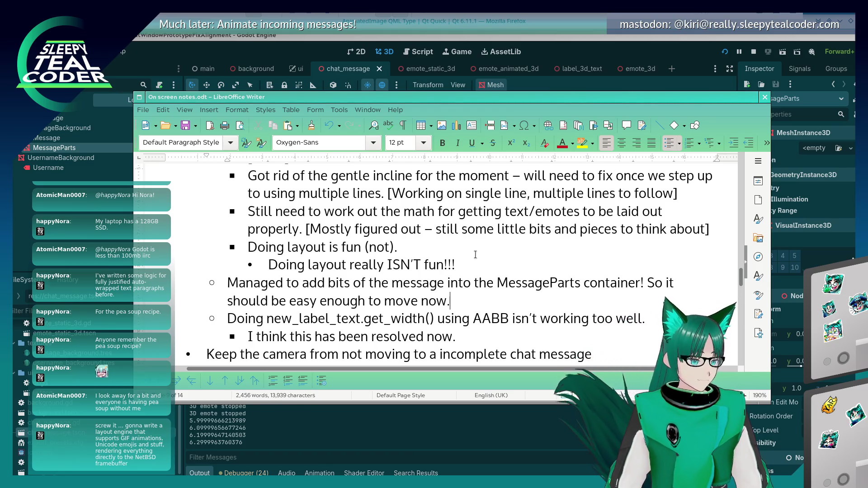
click(450, 301)
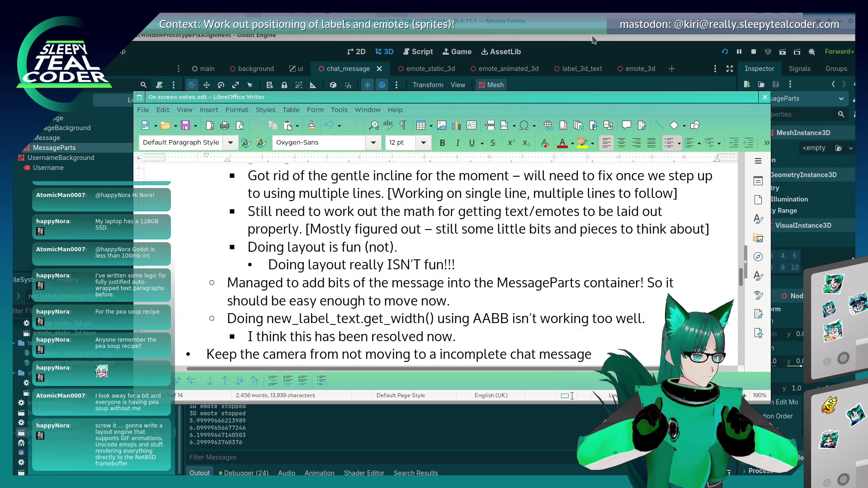
Step: Orbit and zoom around the chat message model in the Godot 3D viewport
click(591, 51)
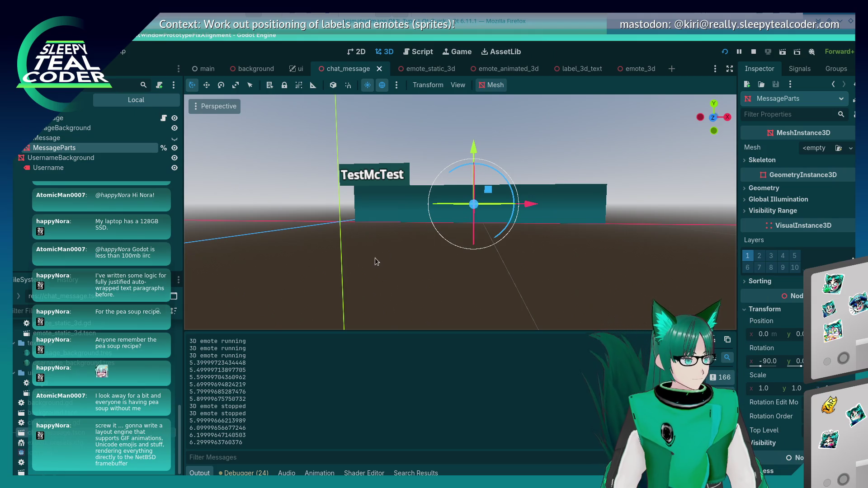
mouse_move(375, 262)
mouse_down()
mouse_move(413, 273)
mouse_move(389, 270)
mouse_up()
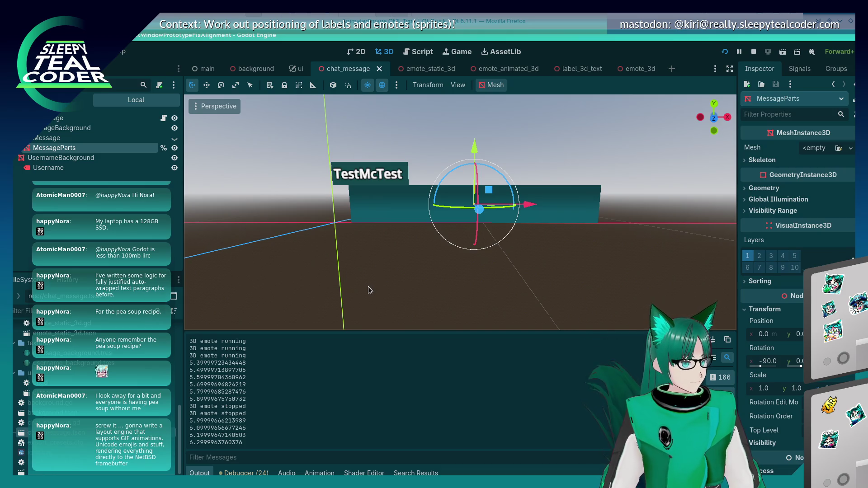
scroll(471, 219, up, 5)
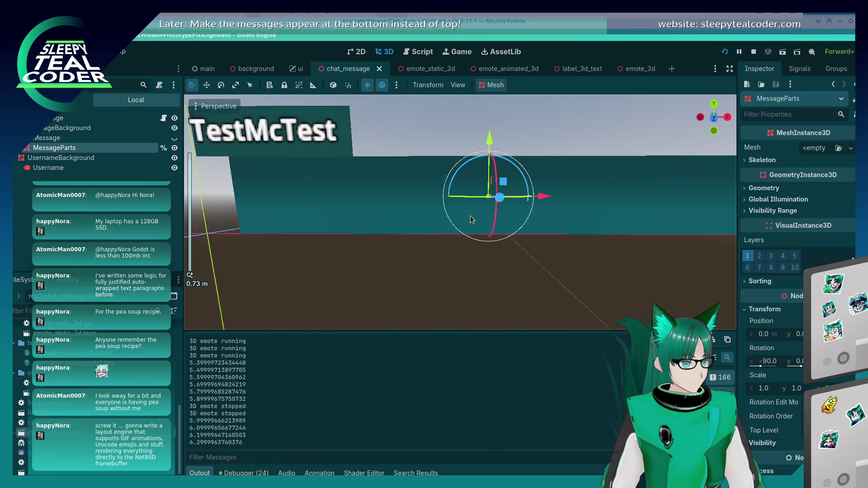
scroll(470, 220, down, 5)
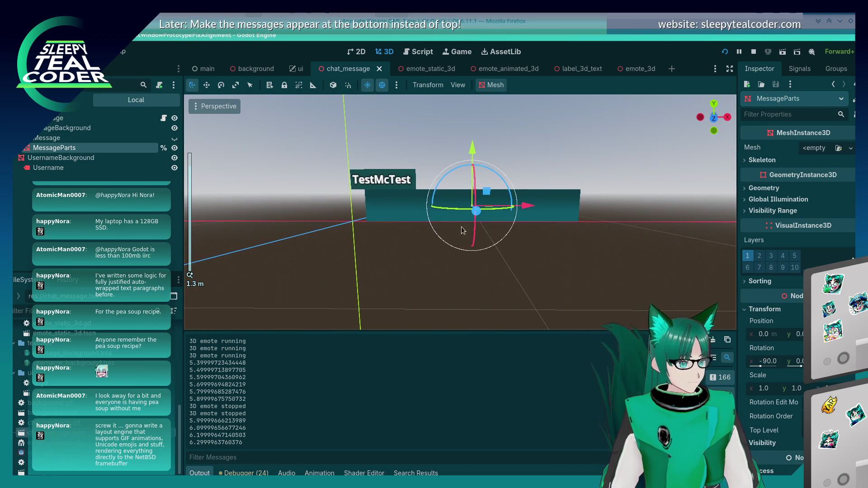
Step: Check the running chat test window, then go back to the Writer notes
key(alt+Tab)
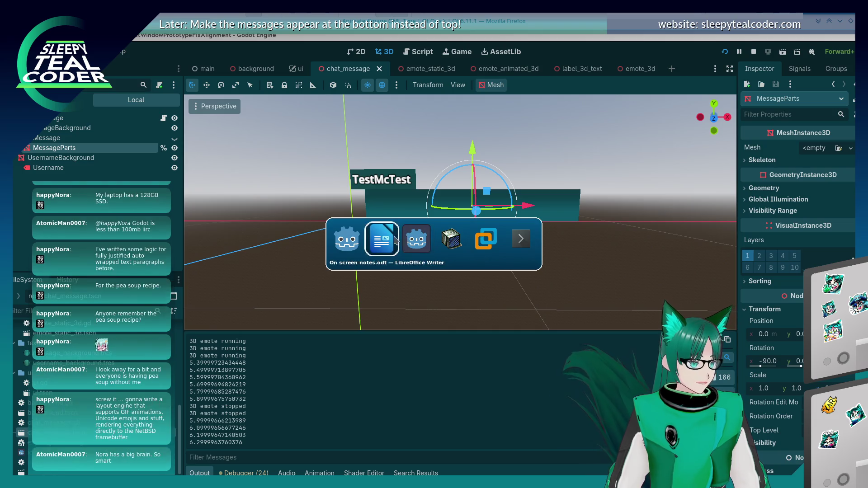
click(410, 238)
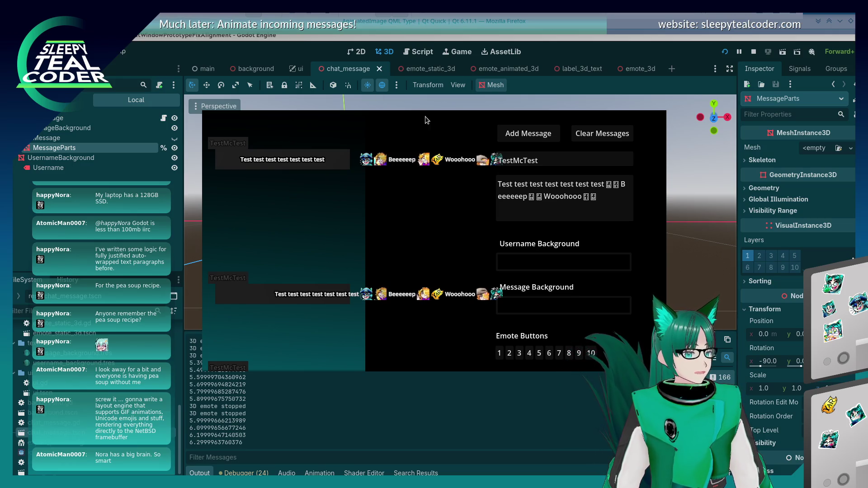
click(588, 38)
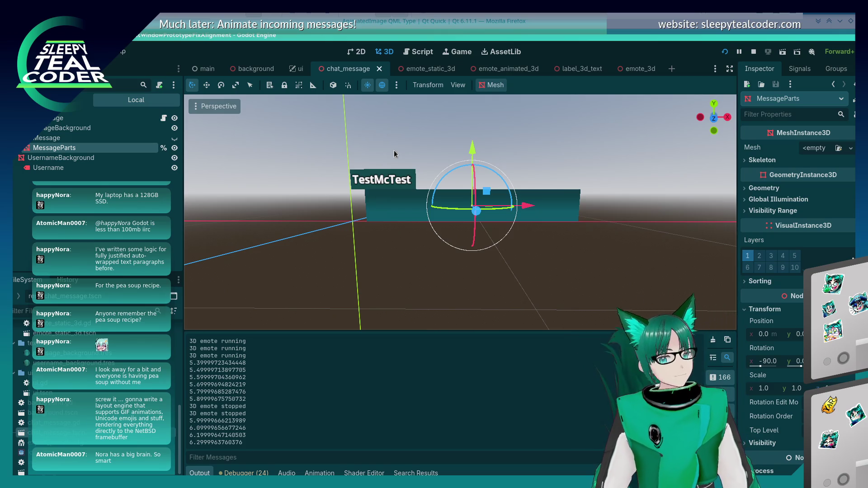
key(alt+Tab)
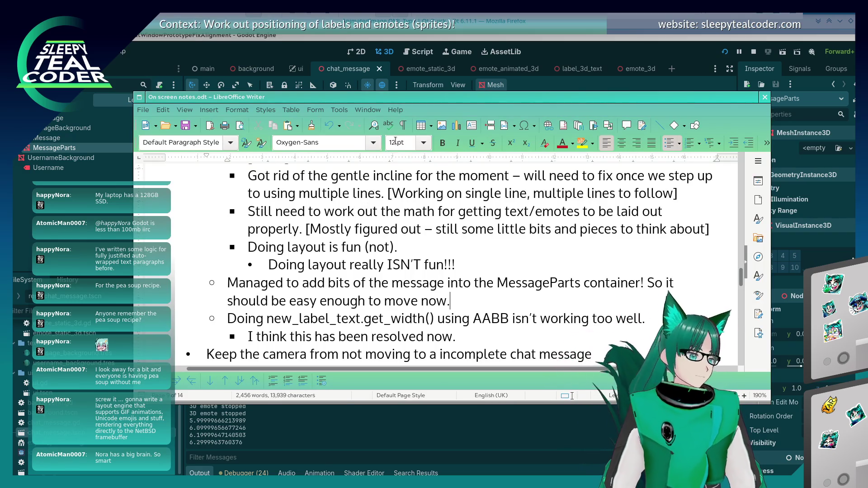
Step: Add another message via Add Message in the running game, then open chat_message.gd in the Script workspace
click(600, 42)
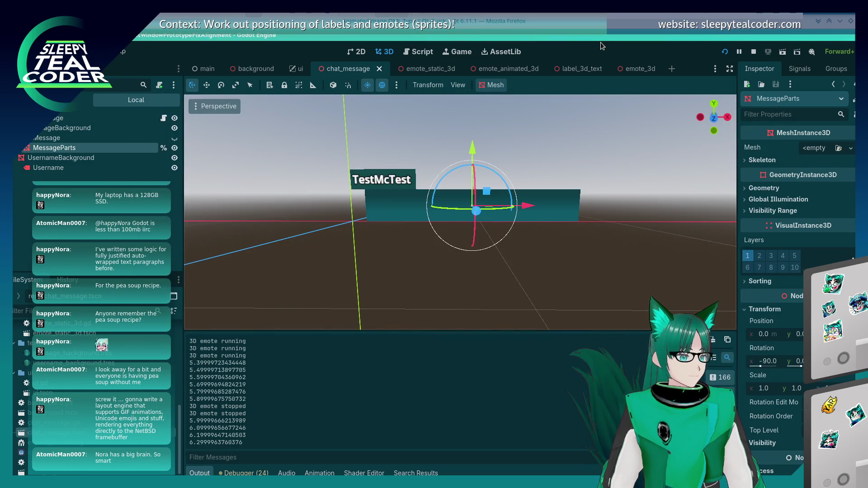
key(alt+Tab)
key(alt+Tab)
key(alt+Tab)
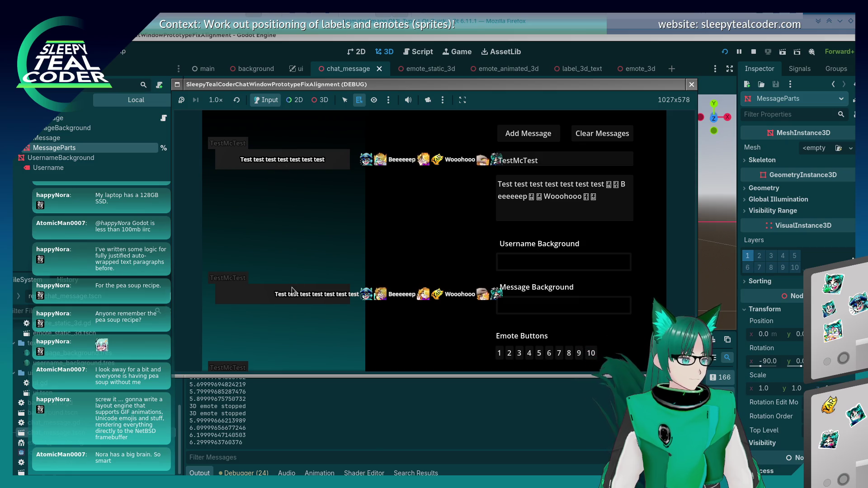
click(528, 134)
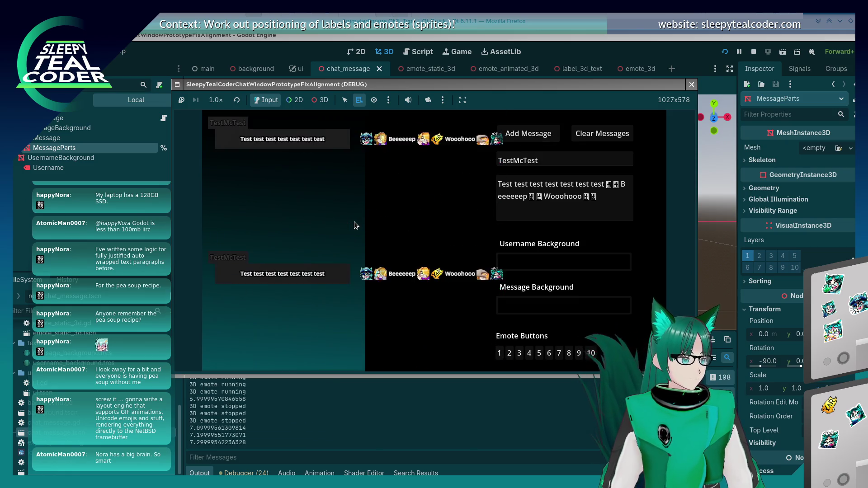
click(620, 52)
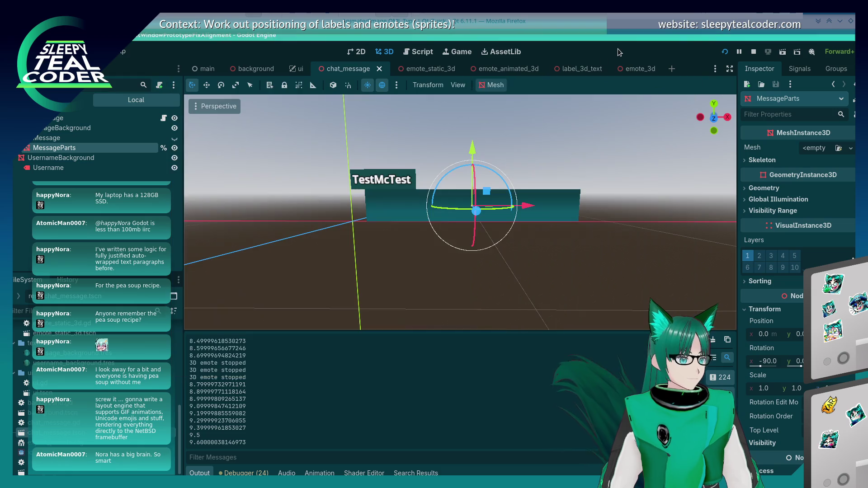
click(423, 51)
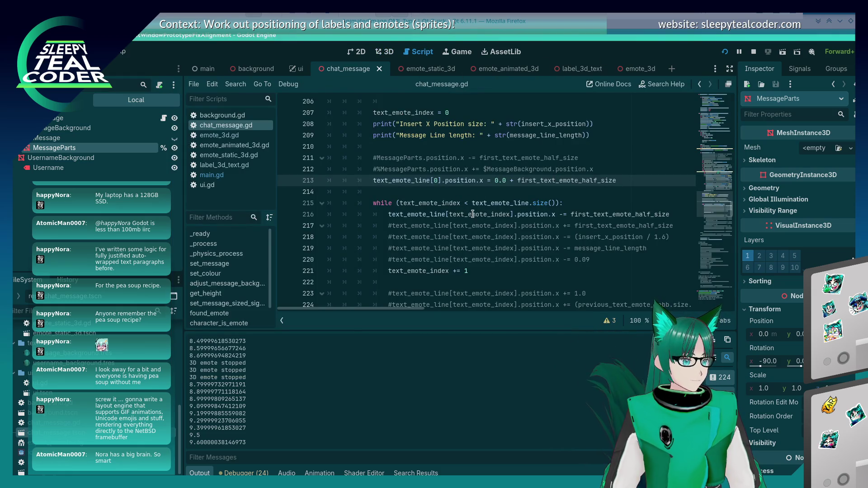
Step: Comment out line 213 with '#' and rerun the game with F5, adding a test message
scroll(473, 214, up, 1)
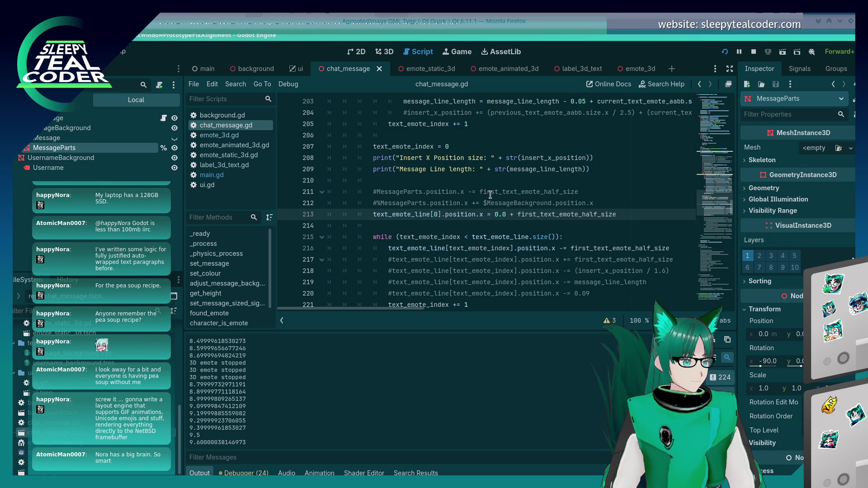
text(#)
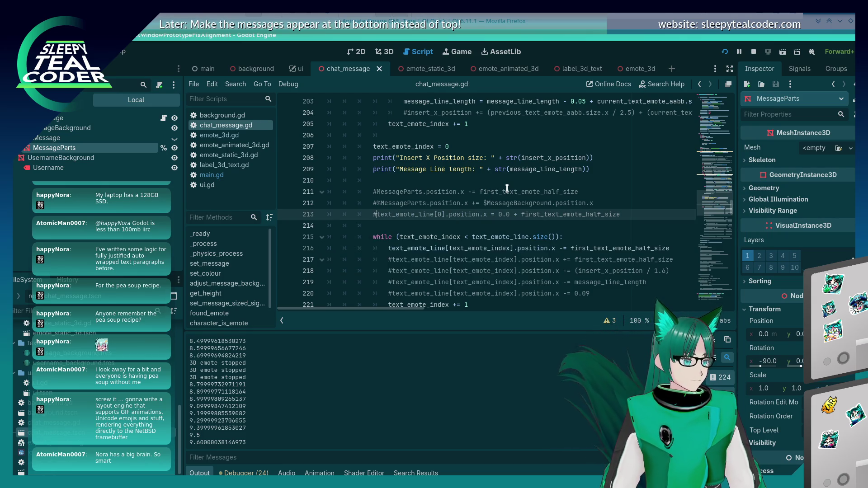
key(F5)
click(535, 129)
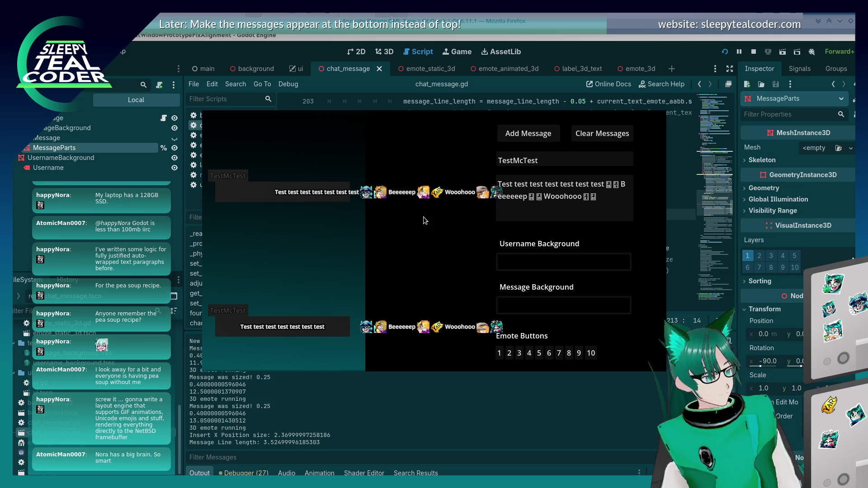
Step: Return to chat_message.gd and review the code around lines 213-216
click(591, 51)
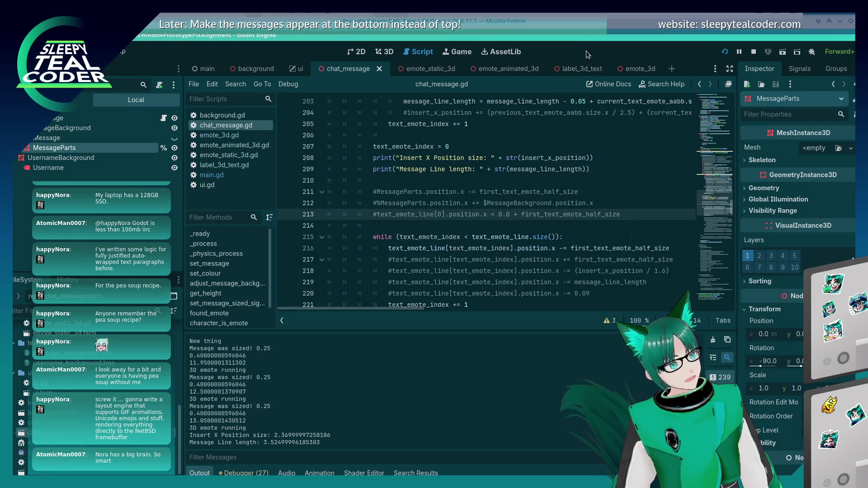
scroll(505, 201, up, 2)
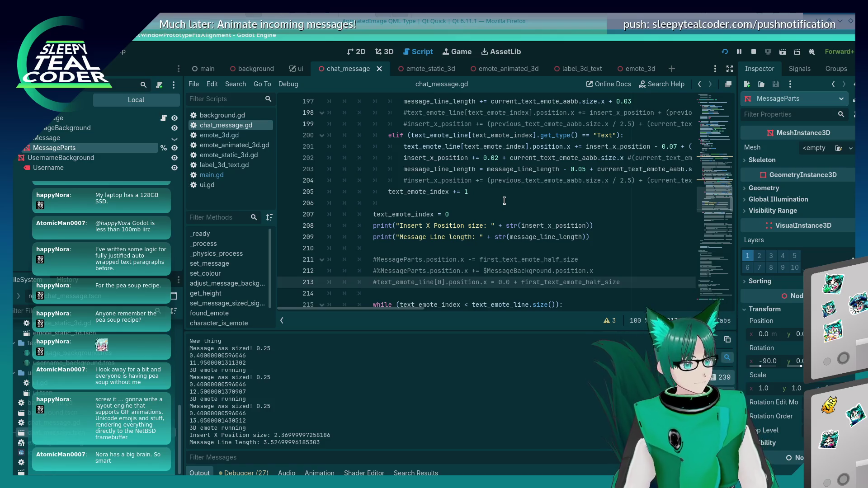
scroll(504, 200, up, 6)
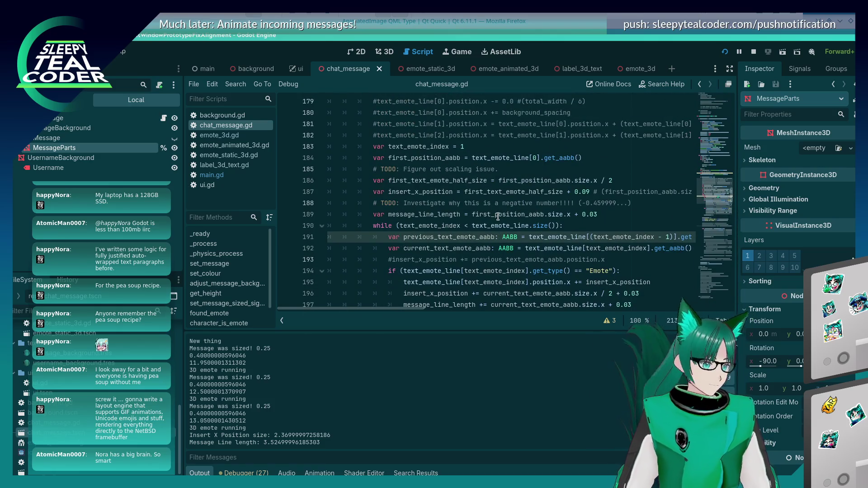
mouse_move(492, 220)
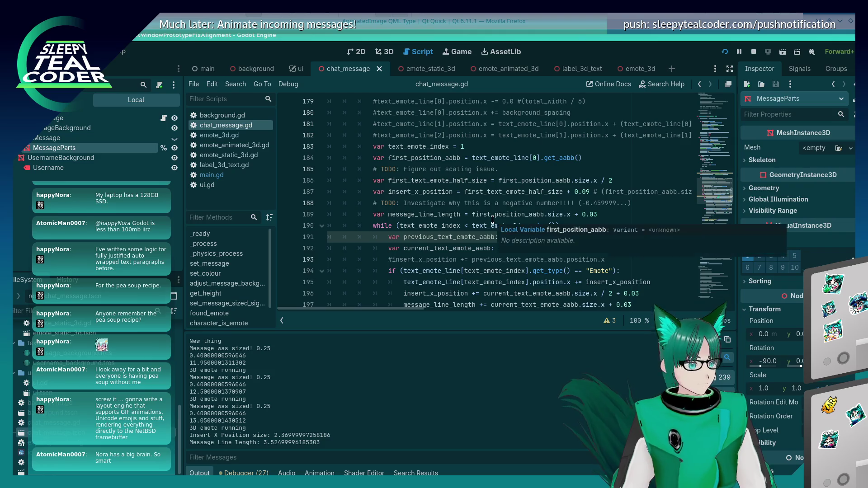
scroll(498, 203, down, 6)
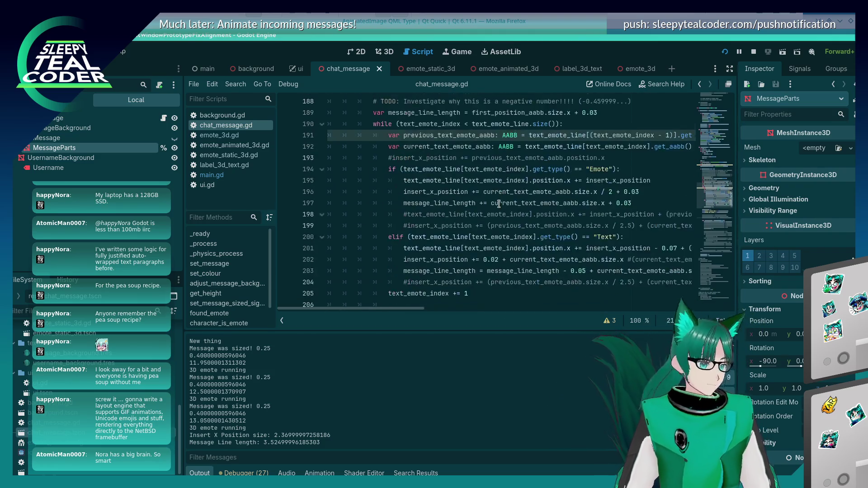
scroll(520, 225, down, 1)
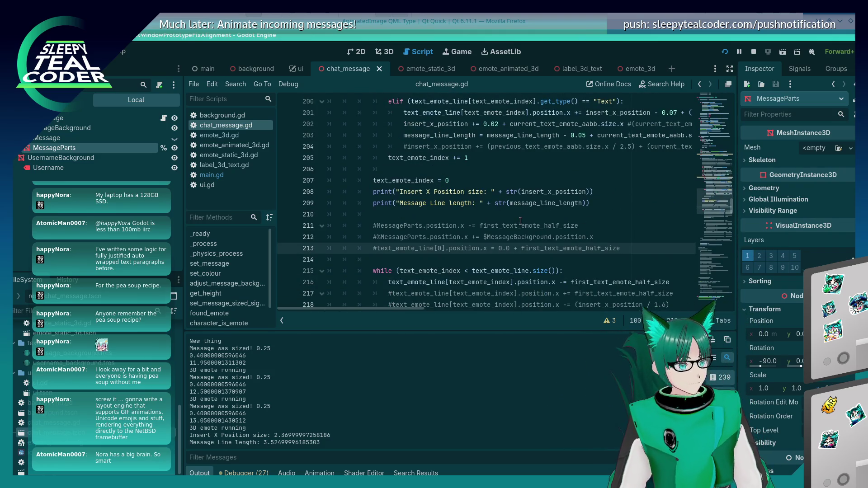
Step: Uncomment line 213 and replace its 0.0 offset with $MessageParts.position.x
key(ctrl+k)
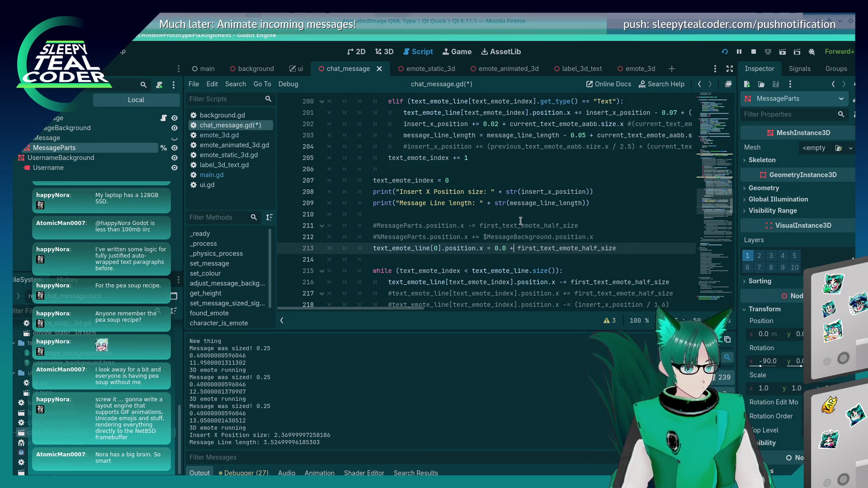
key(Up)
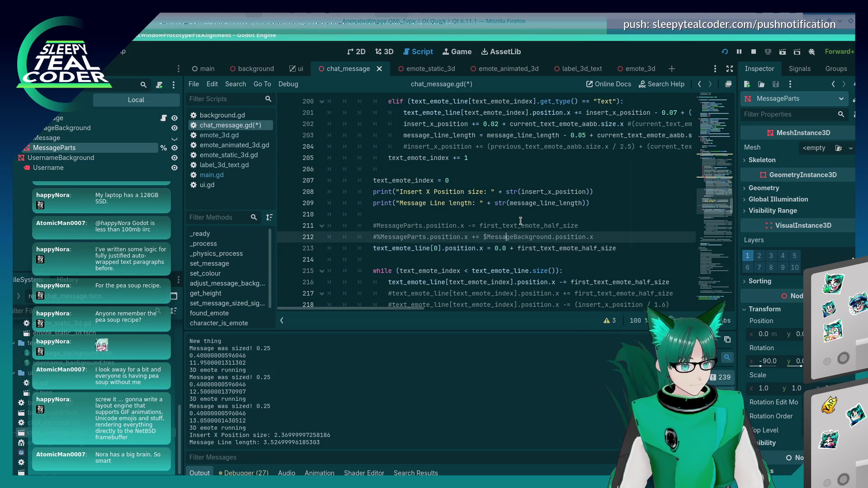
key(Down)
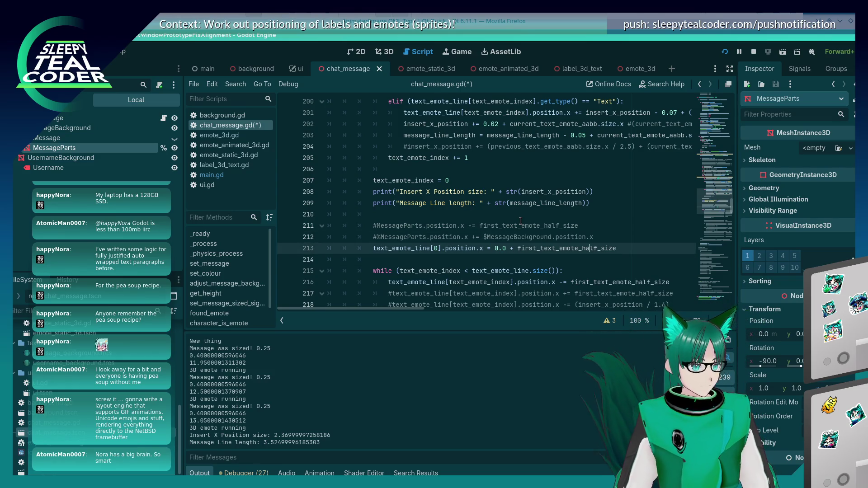
key(Left)
key(BackSpace)
key(BackSpace)
key(BackSpace)
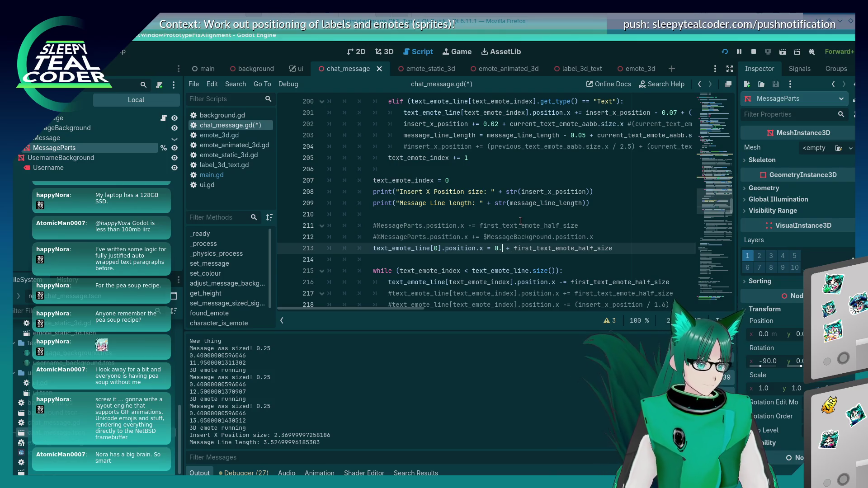
text($Messag)
text(eParts.pos)
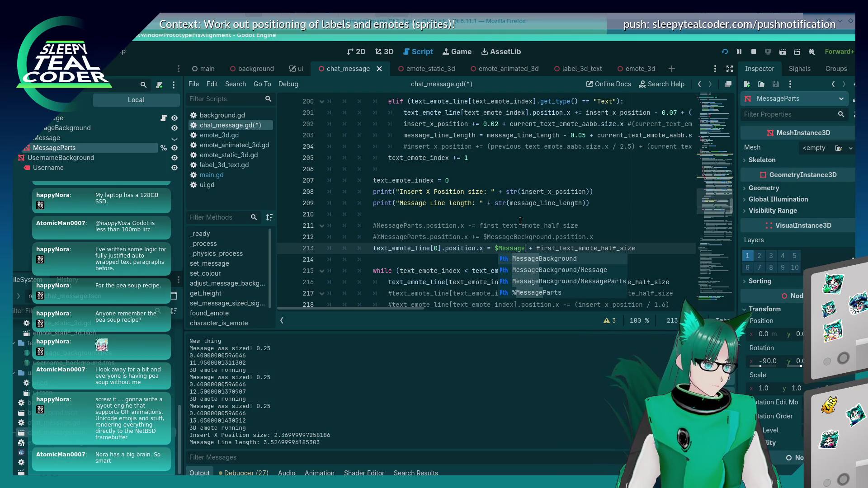
text(ition.x)
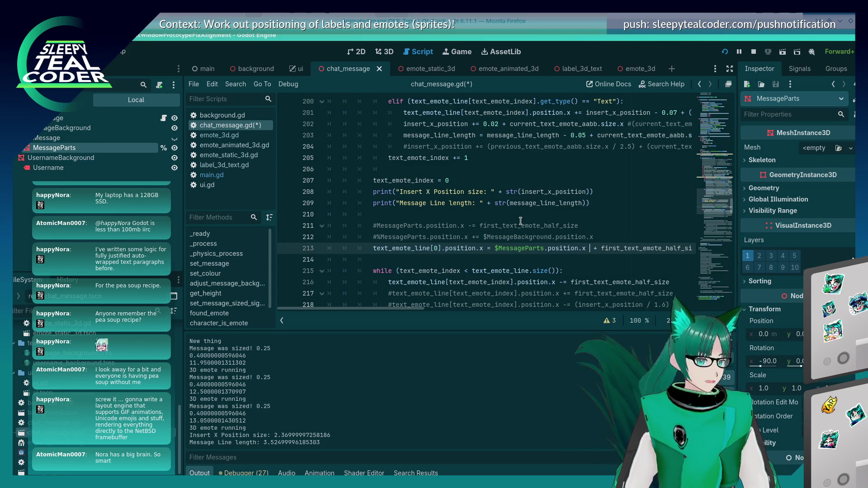
key(BackSpace)
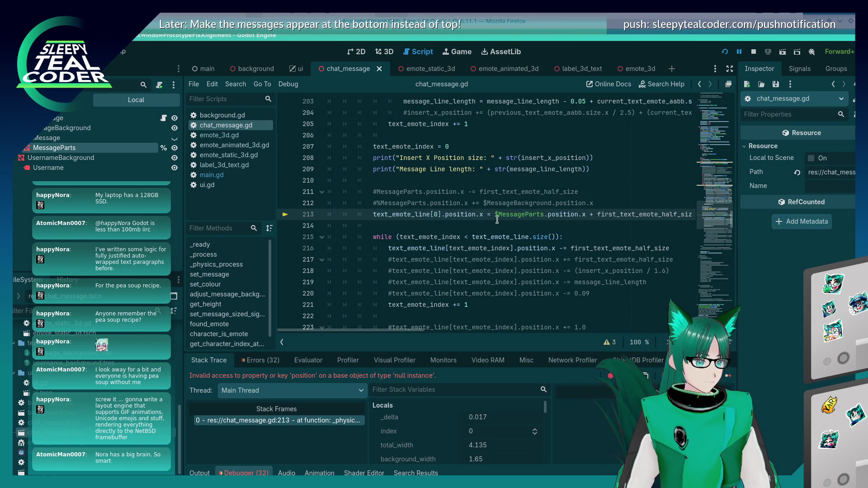
Step: Change line 213 to reference %MessageParts instead of $MessageParts and resume the paused game
key(BackSpace)
text(%)
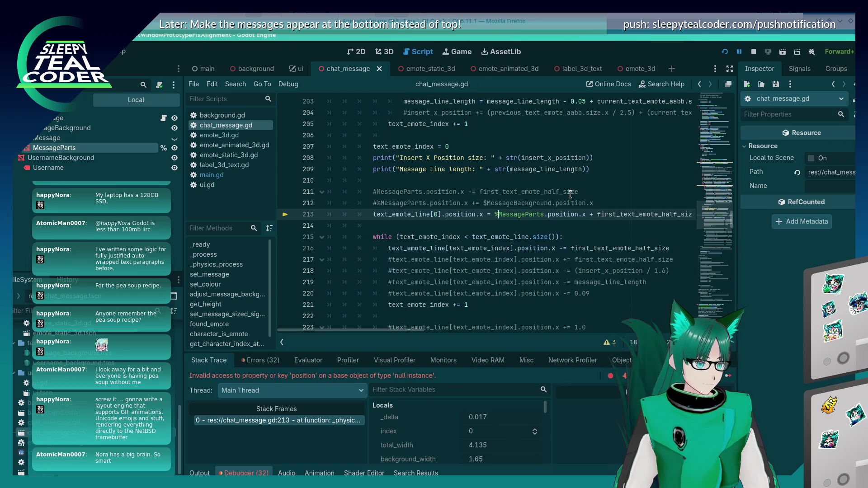
click(727, 379)
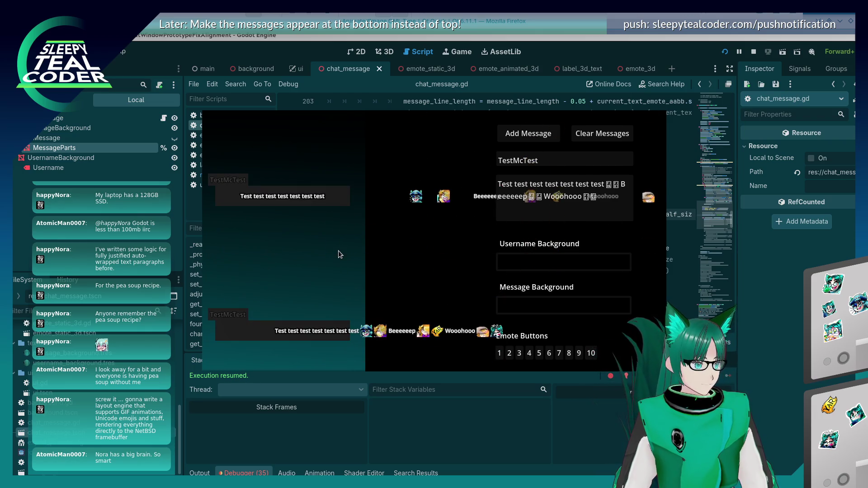
click(561, 389)
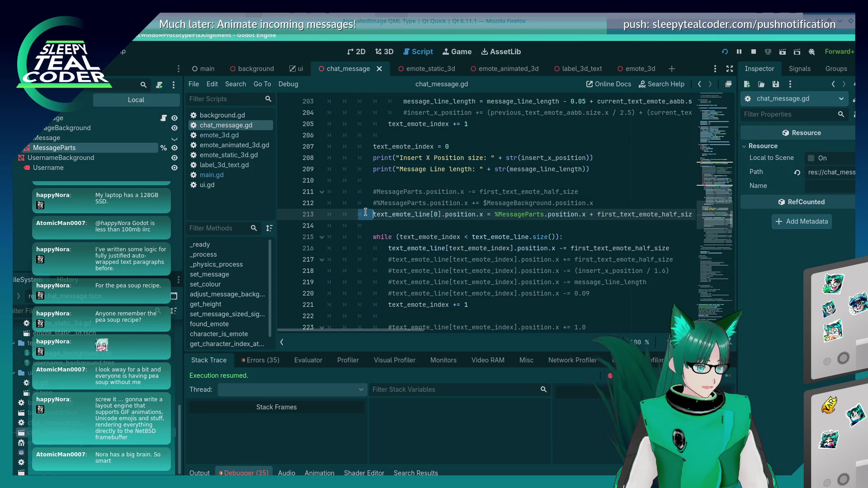
Step: Rerun the project to check the emote messages' layout, then close the game
key(F5)
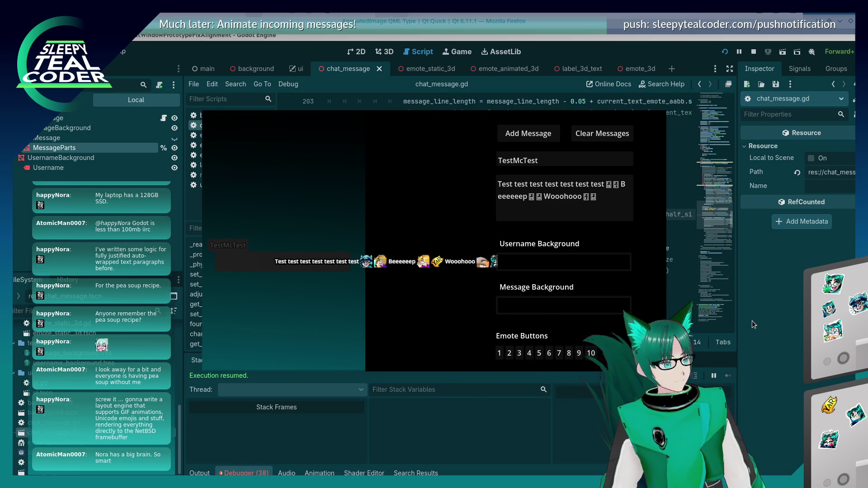
key(F8)
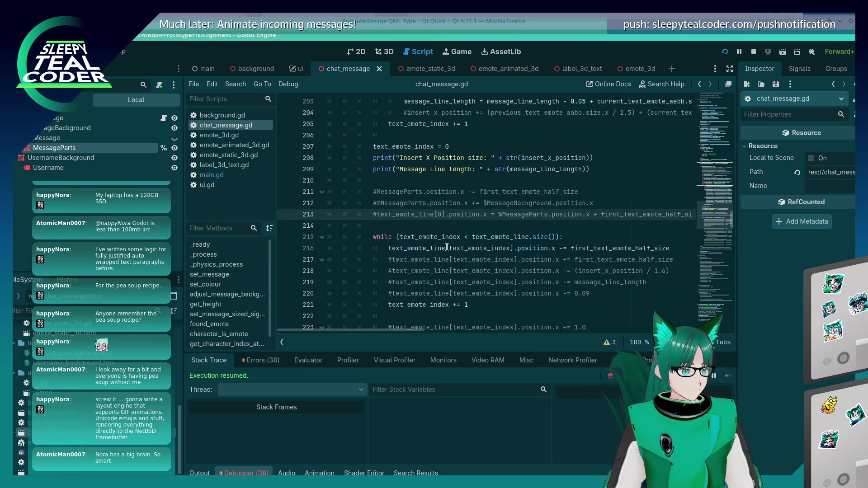
key(Left)
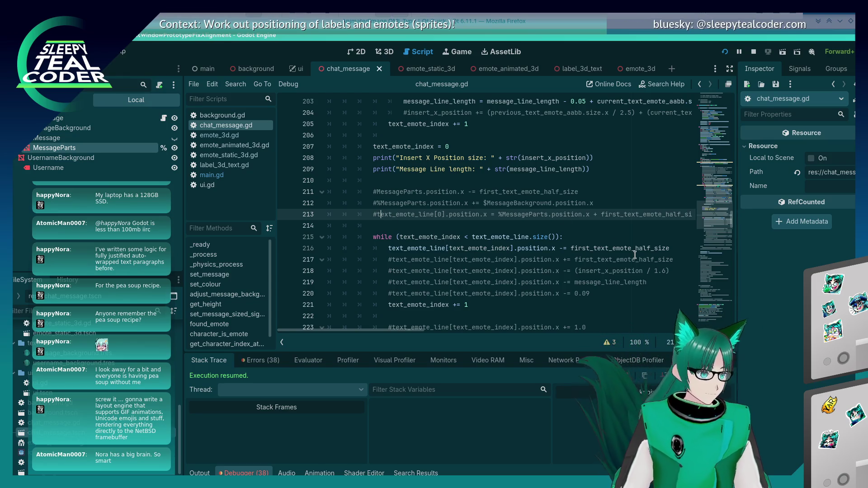
Step: Add a line above the while loop setting text_emote_line[0].position.x = %MessageParts.position.x
key(shift+Right)
key(shift+Right)
key(shift+Right)
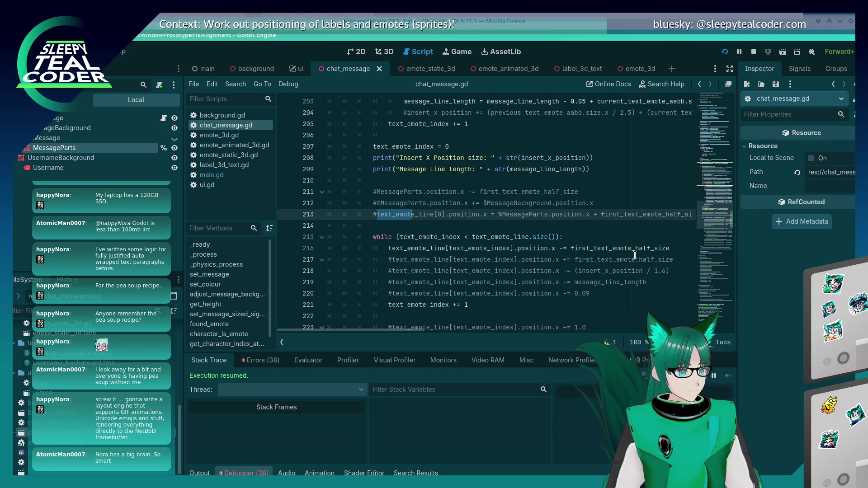
key(ctrl+c)
key(Down)
key(Return)
key(Return)
key(Up)
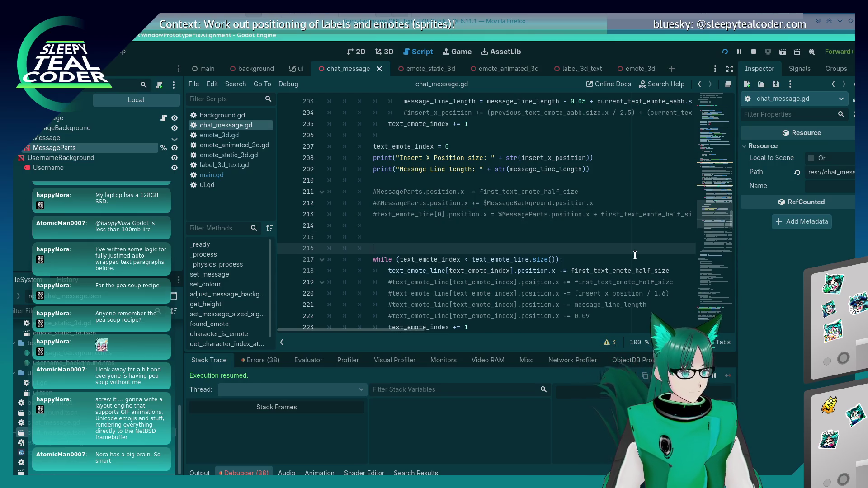
key(ctrl+v)
text(x = %MessaghePa)
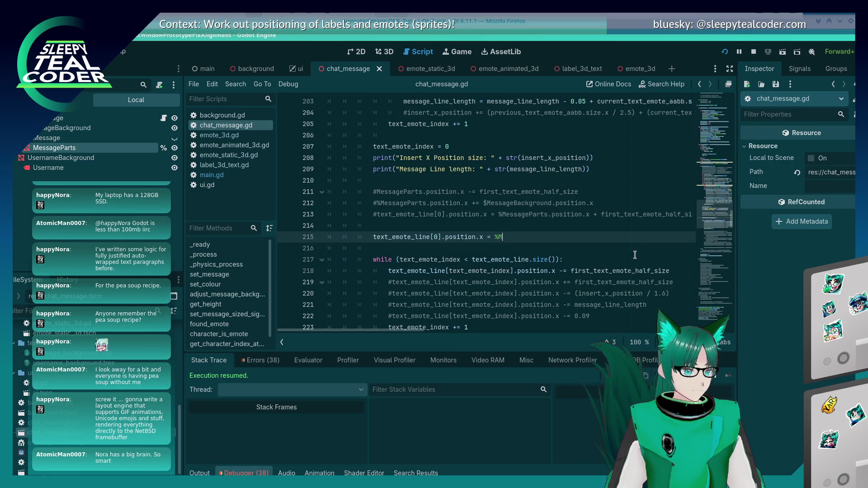
key(BackSpace)
key(BackSpace)
key(BackSpace)
text(eParts)
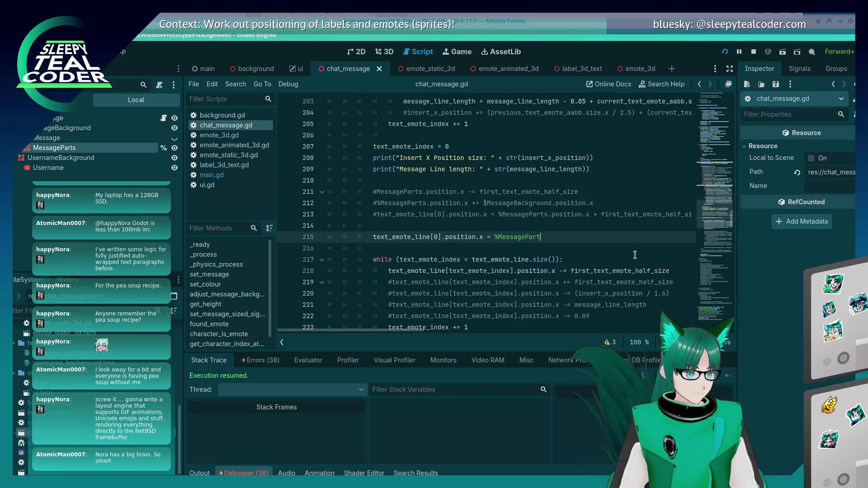
text(.s)
key(BackSpace)
key(BackSpace)
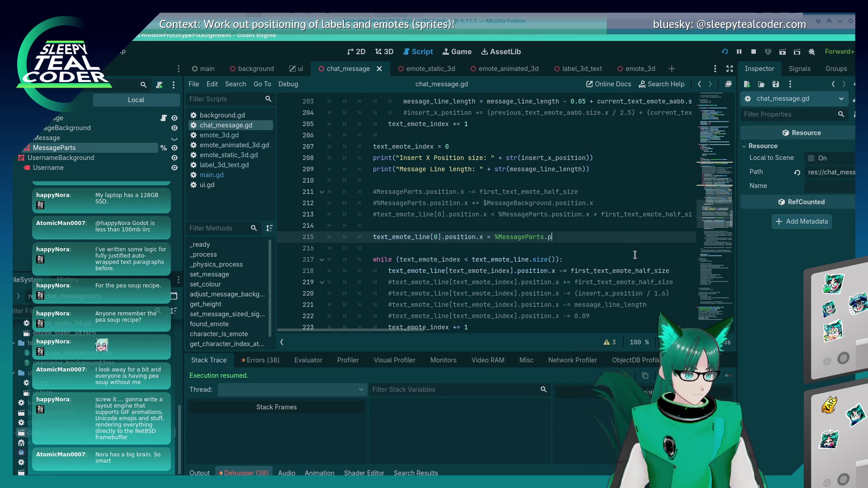
text(osition.x)
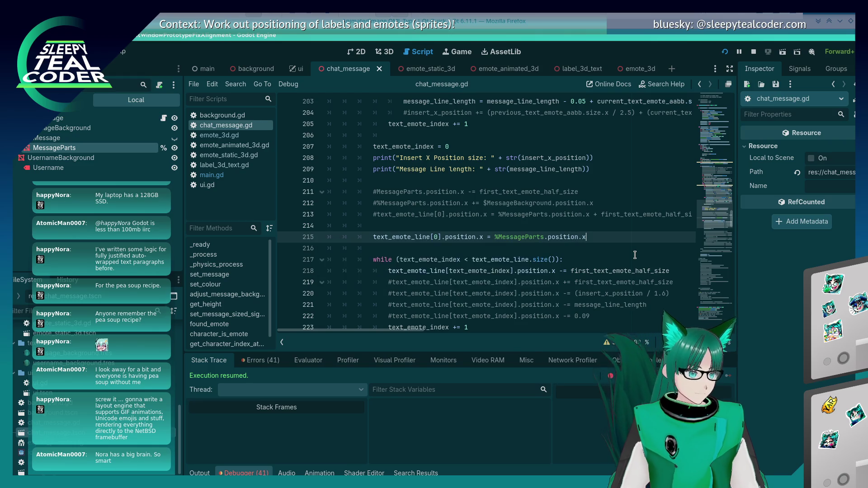
Step: Run the project to test the new alignment, then close the test window
key(F5)
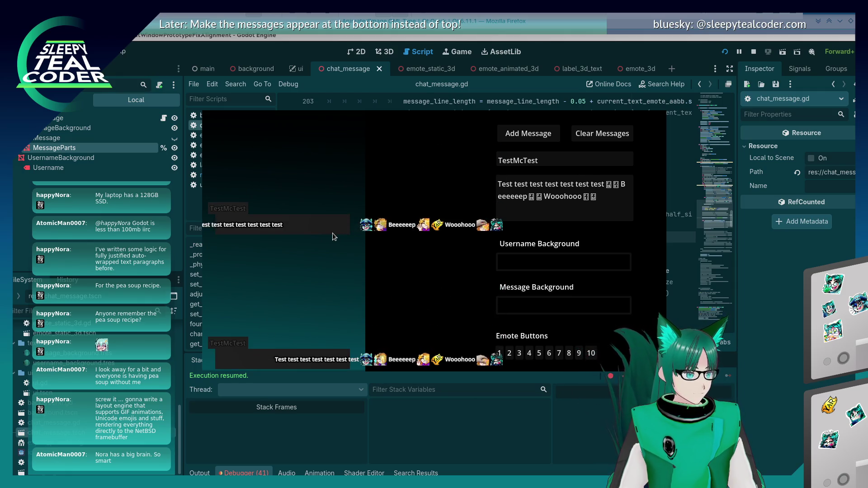
key(F8)
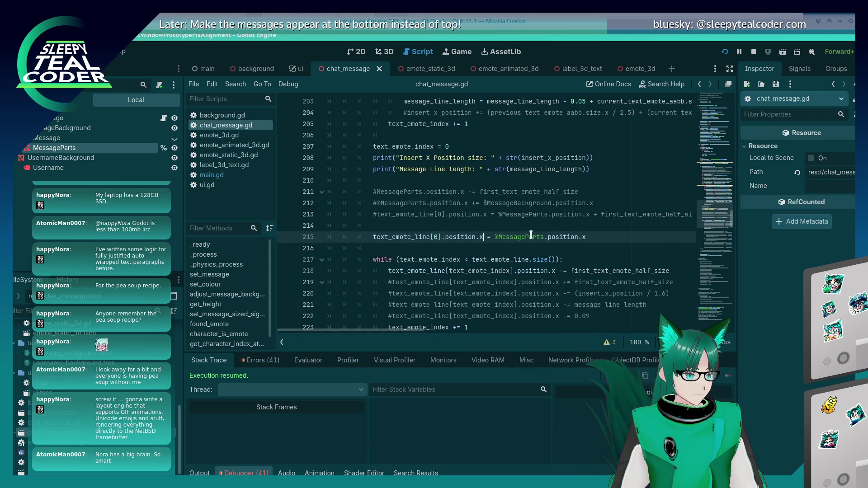
scroll(531, 235, down, 2)
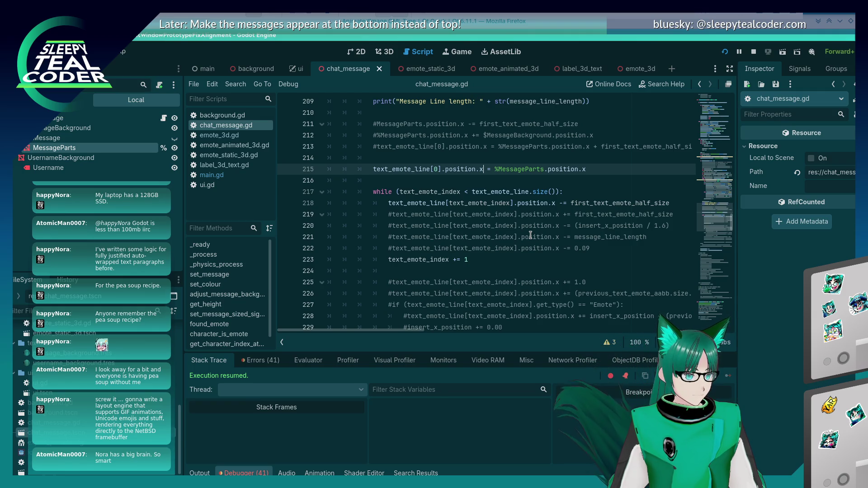
Step: Add 'text_emote_index = 1' above the while loop and retest the game
click(456, 181)
key(Return)
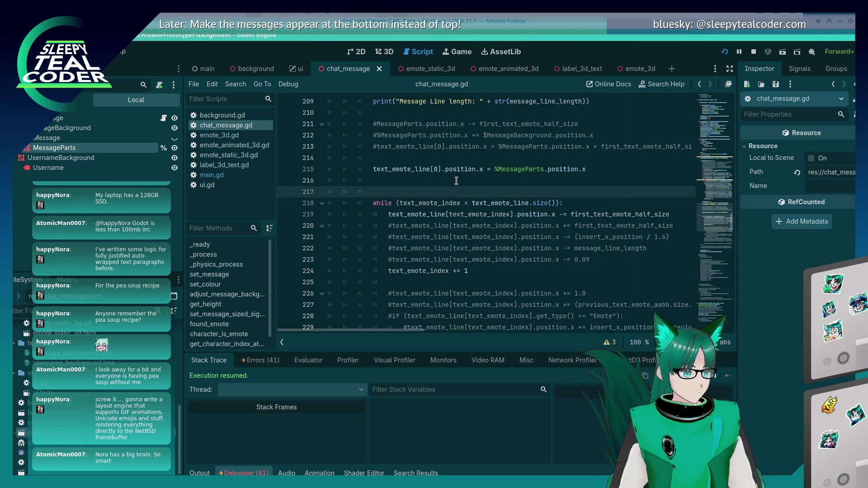
text(text_emote_index =)
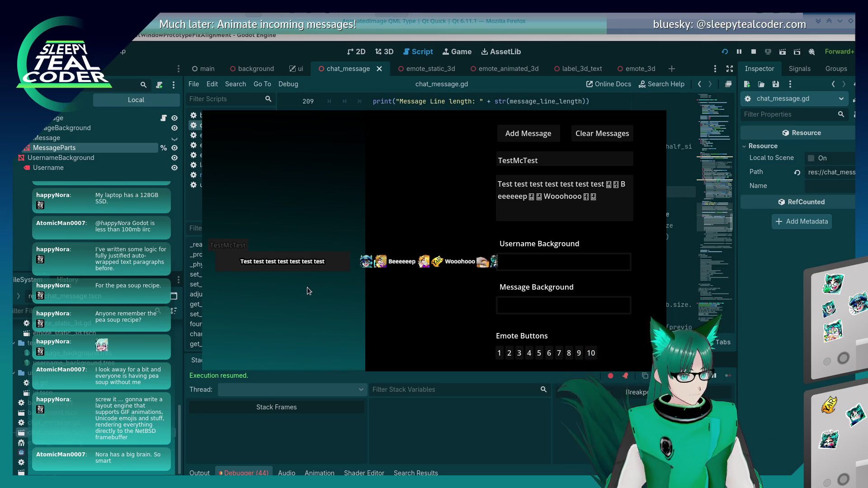
key(F8)
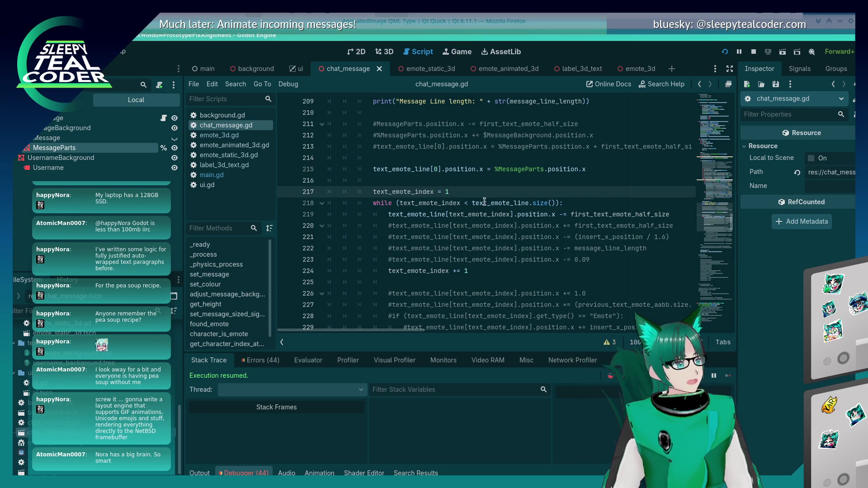
Step: Change line 215 to '(%MessageParts.position.x + first_text_emote_half_size)'
click(494, 169)
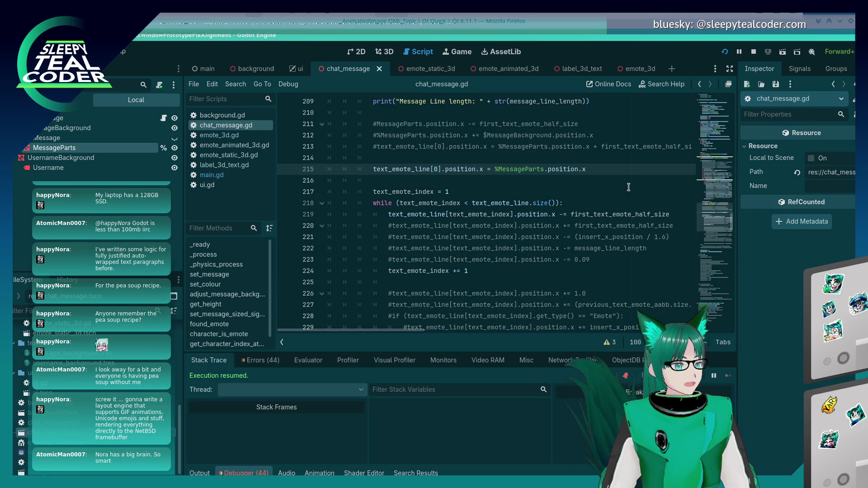
text(()
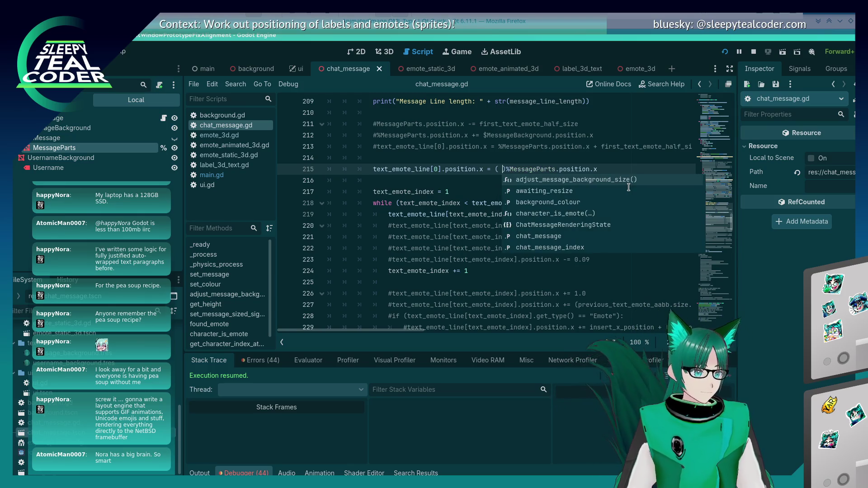
key(End)
text(+ firs)
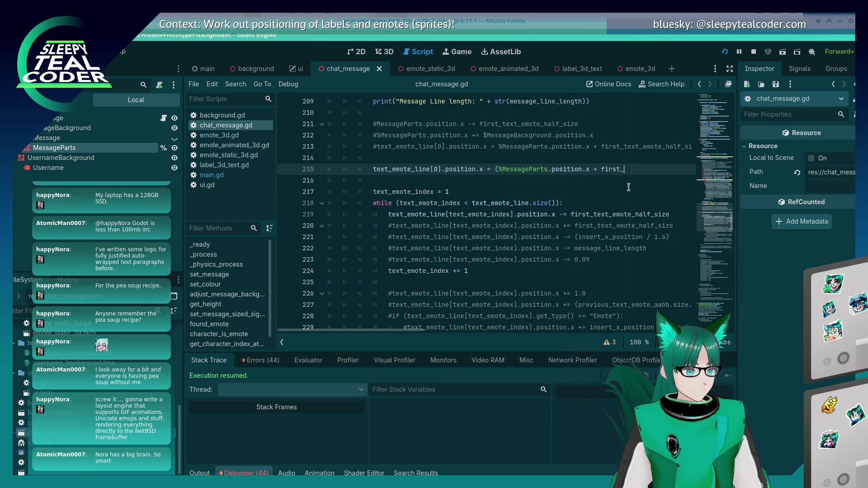
text(t_text_emote_half_size))
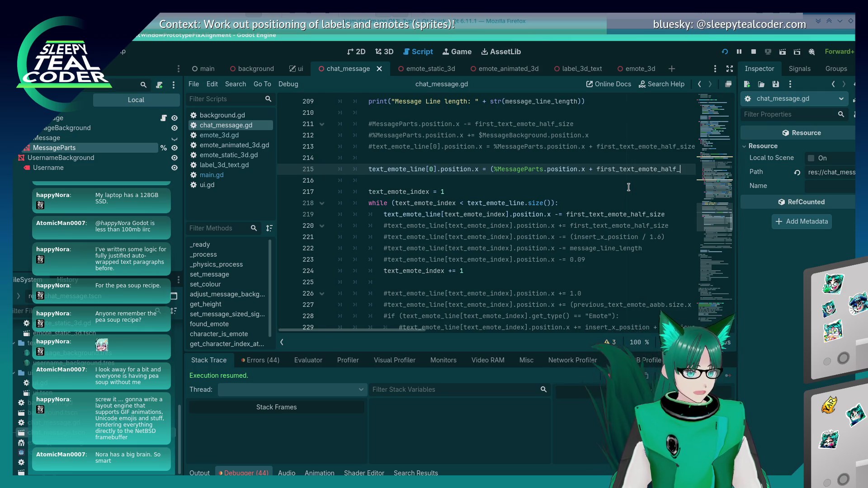
Step: Test-run the project and inspect the running Message node in the Remote tree
key(F5)
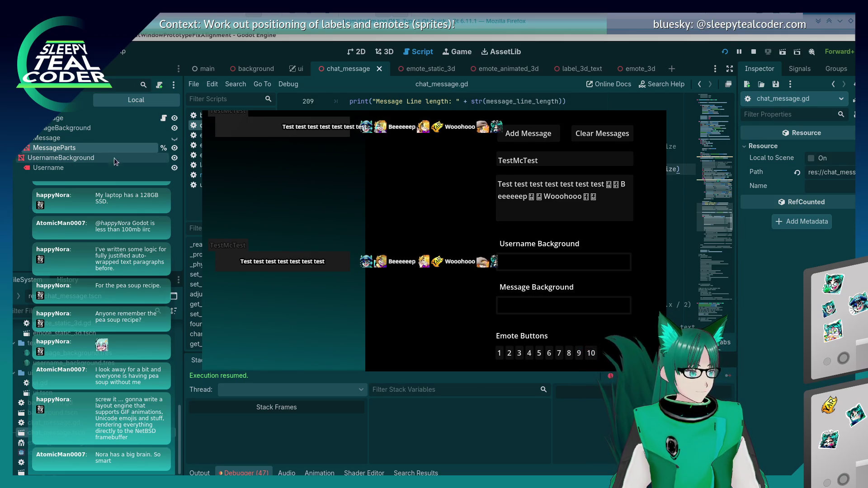
key(F8)
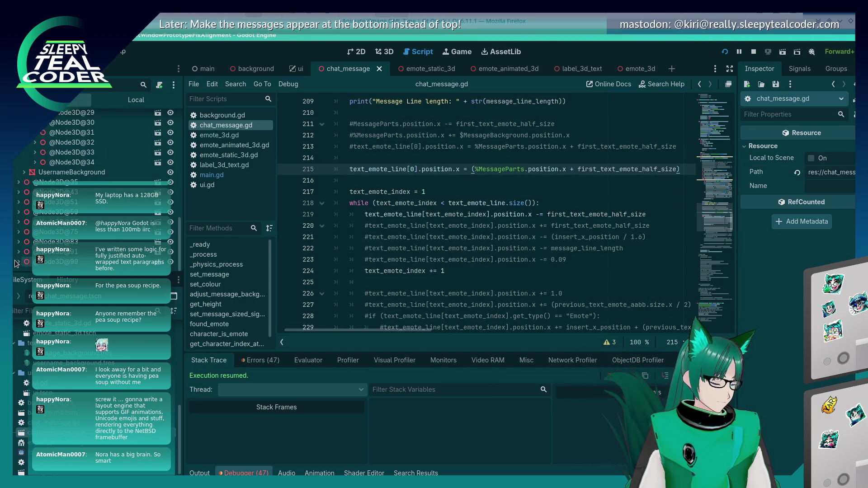
click(18, 253)
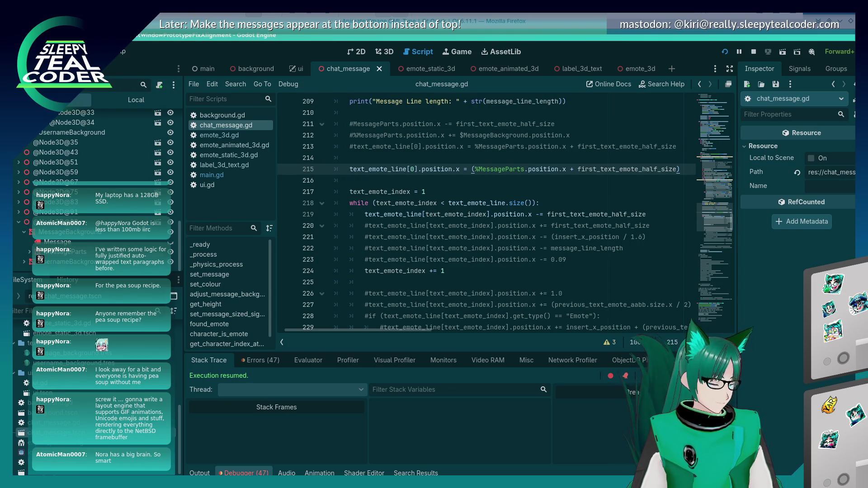
click(130, 243)
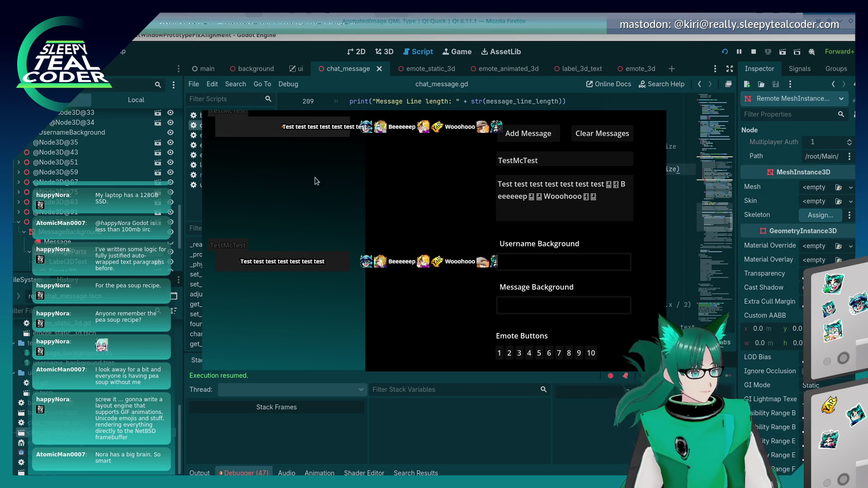
click(634, 57)
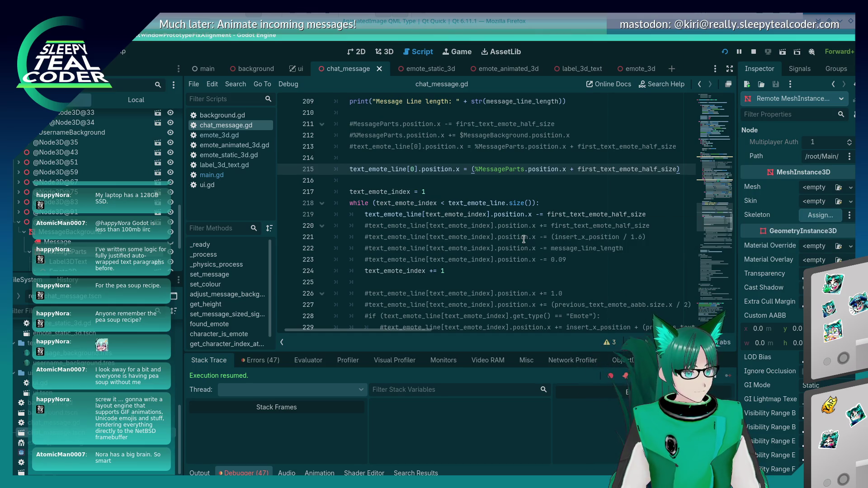
Step: Make line 219 add the half-size offset with '+=' and test with a new chat message
click(538, 216)
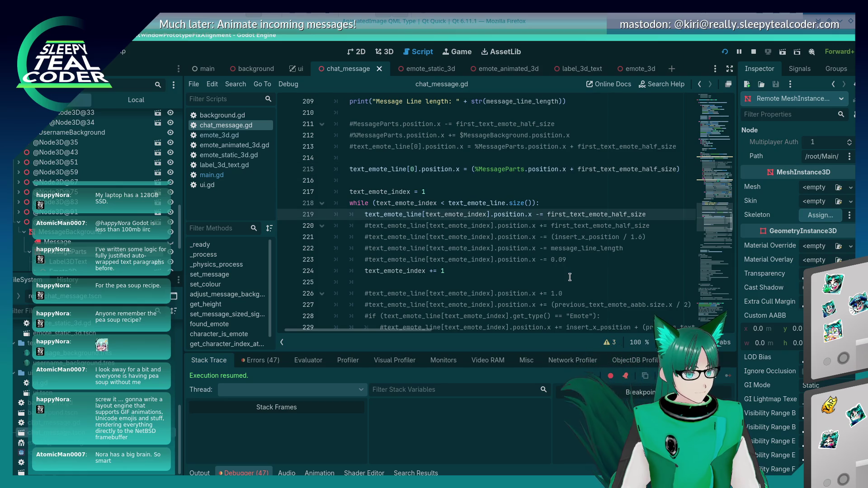
key(F5)
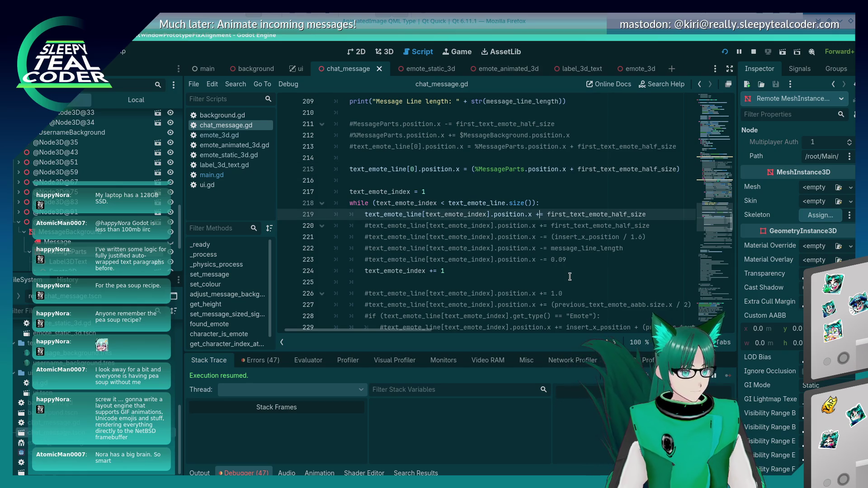
click(529, 134)
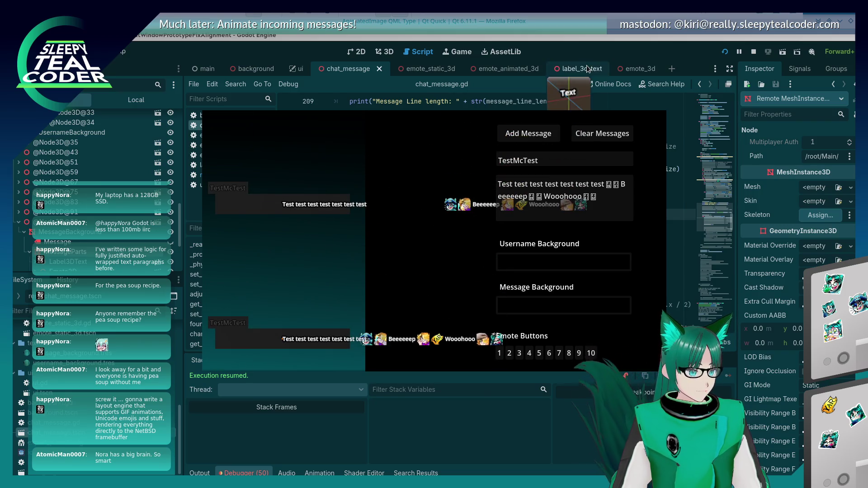
Step: Comment out line 219 with Ctrl+K, rerun, and add another test message
click(357, 213)
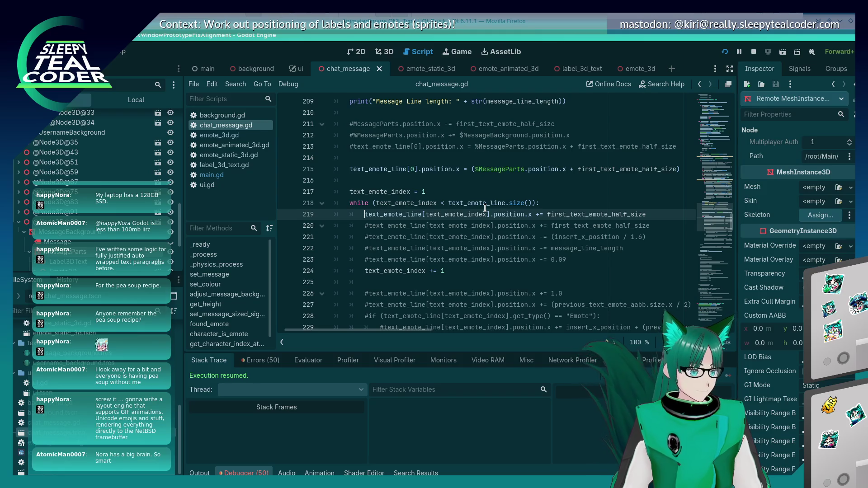
key(ctrl+k)
key(F5)
click(514, 140)
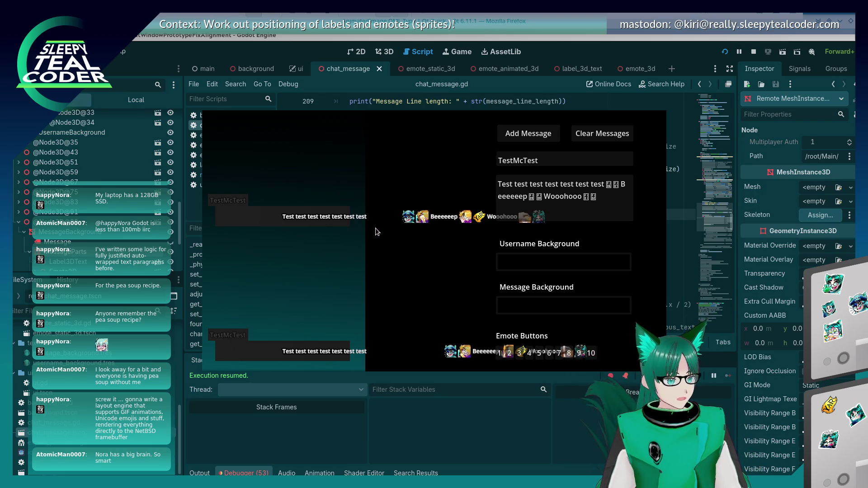
click(627, 50)
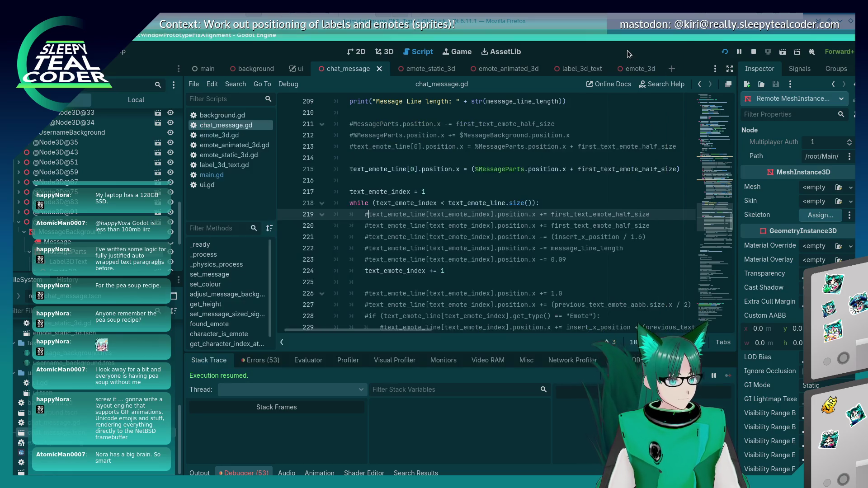
scroll(549, 233, up, 1)
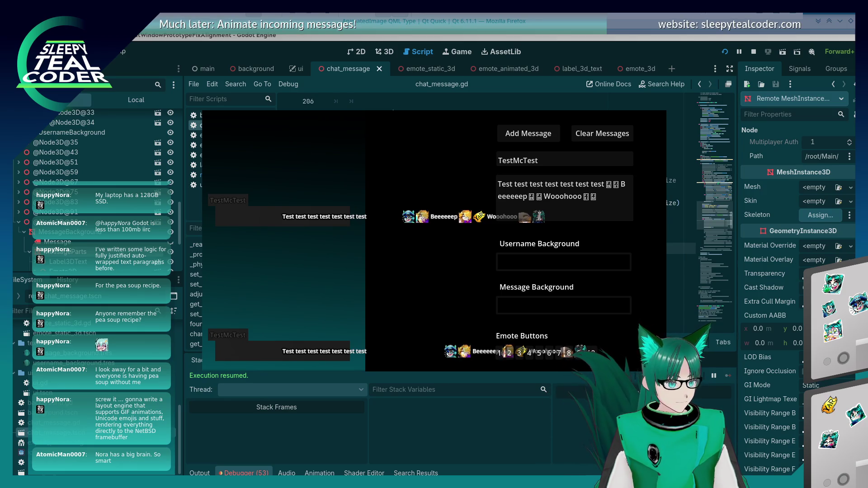
Step: Save chat_message.gd, rerun the test, and add a chat message
key(alt+Tab)
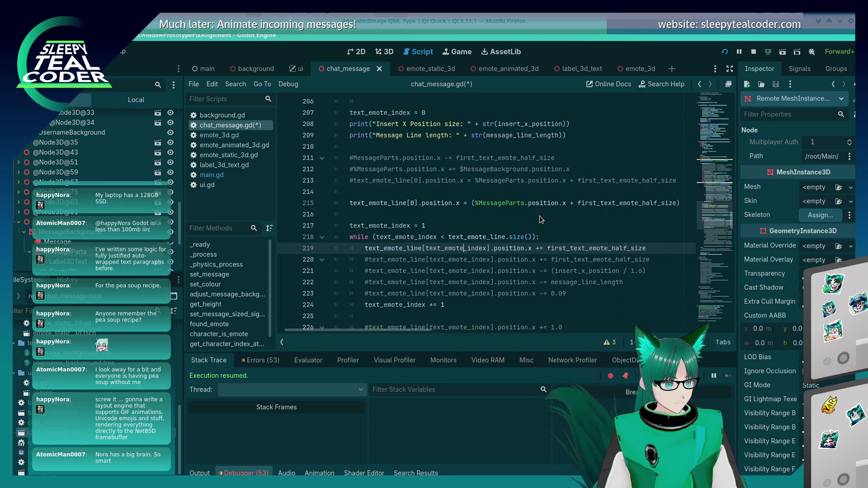
key(ctrl+s)
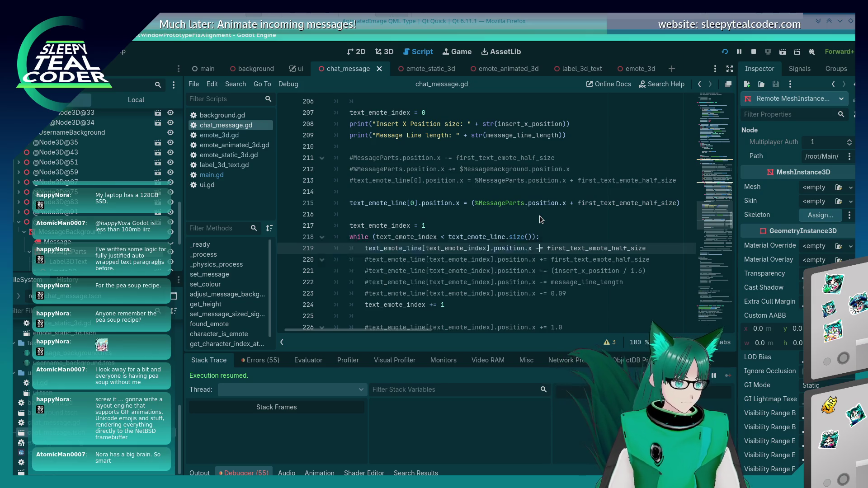
key(alt+Tab)
click(514, 137)
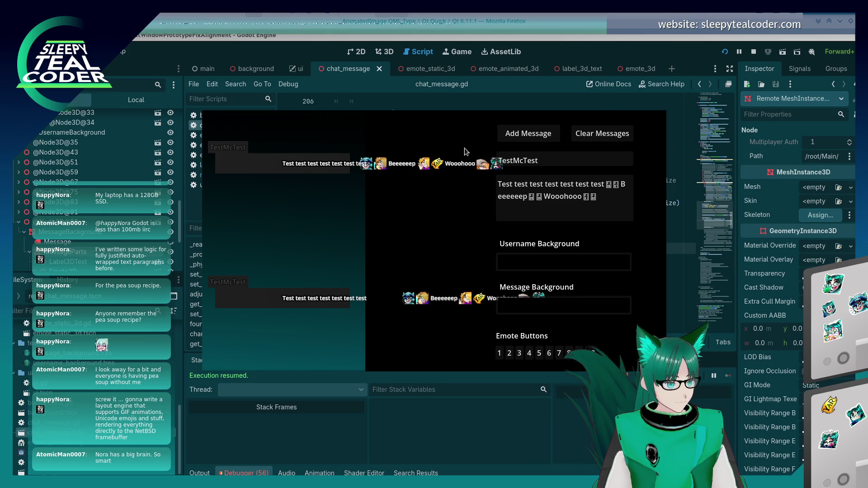
click(561, 78)
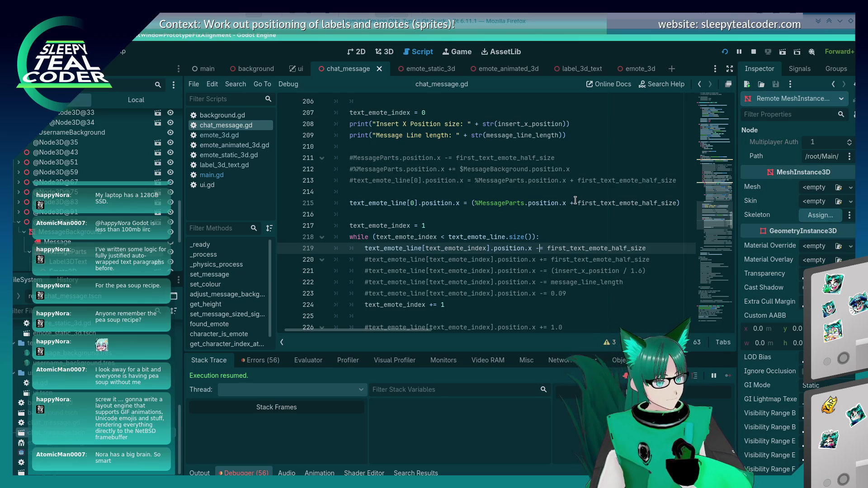
Step: Try line 219's half-size divisor as /2, /4, /1.5 and /1.3, relaunching the game each time
key(F5)
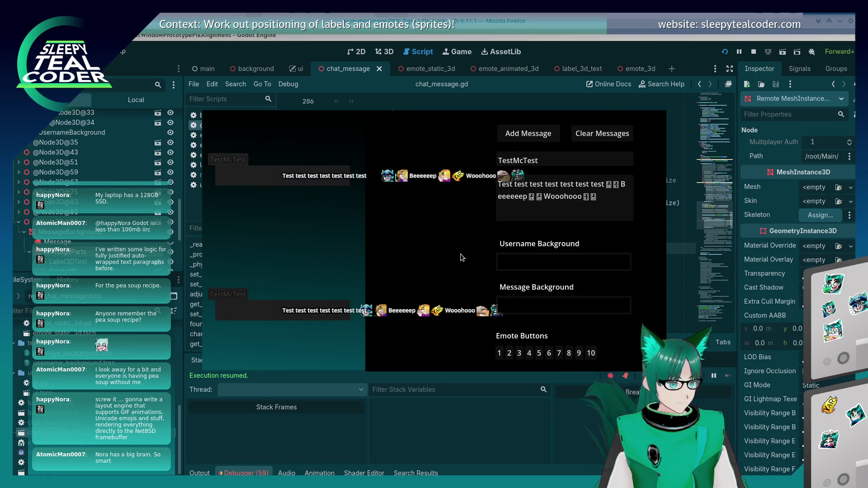
click(619, 56)
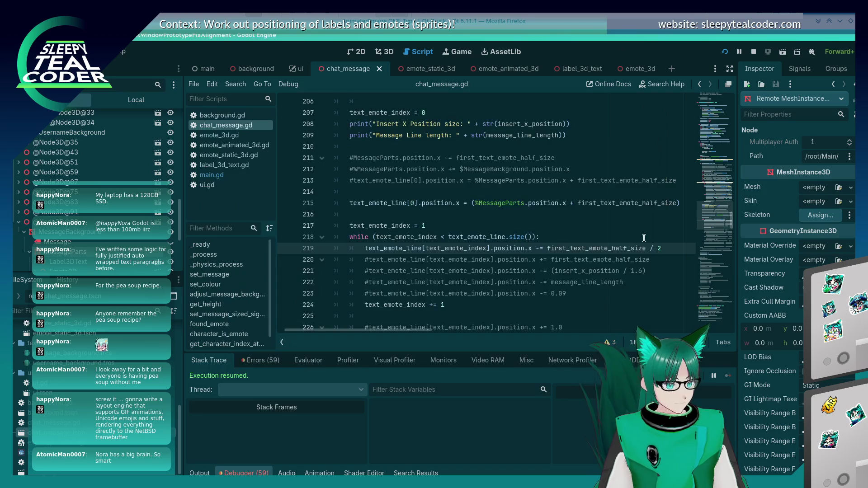
key(alt+Tab)
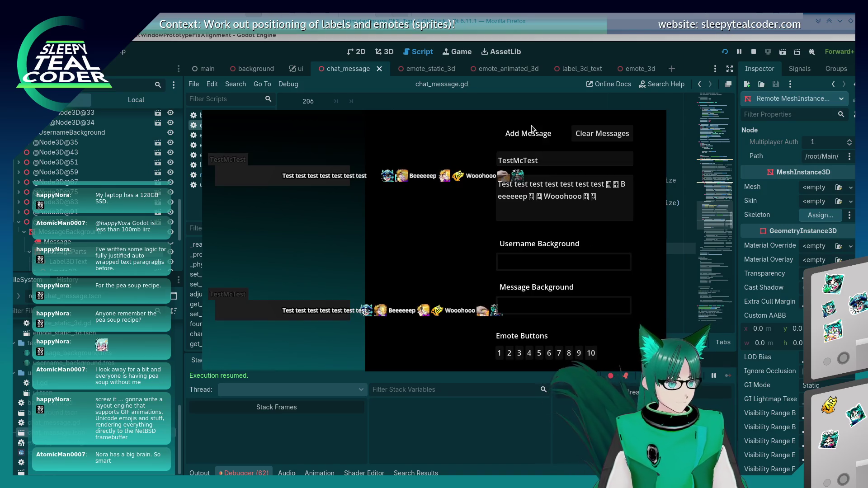
click(582, 53)
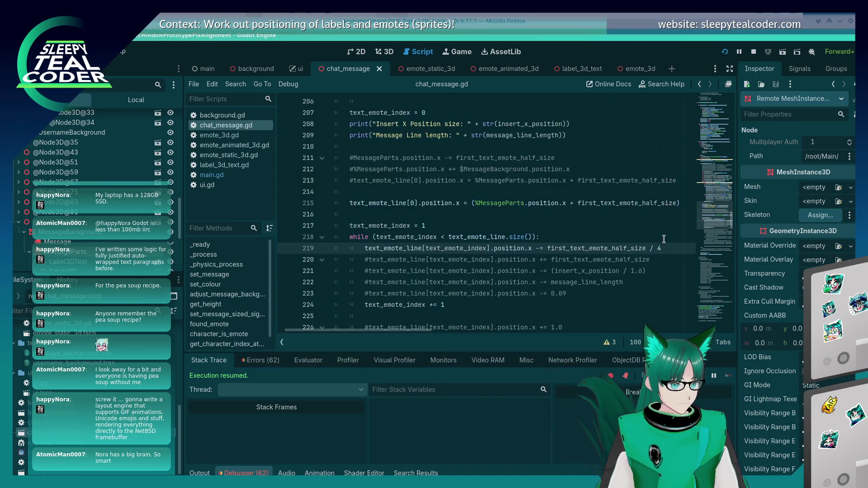
key(alt+Tab)
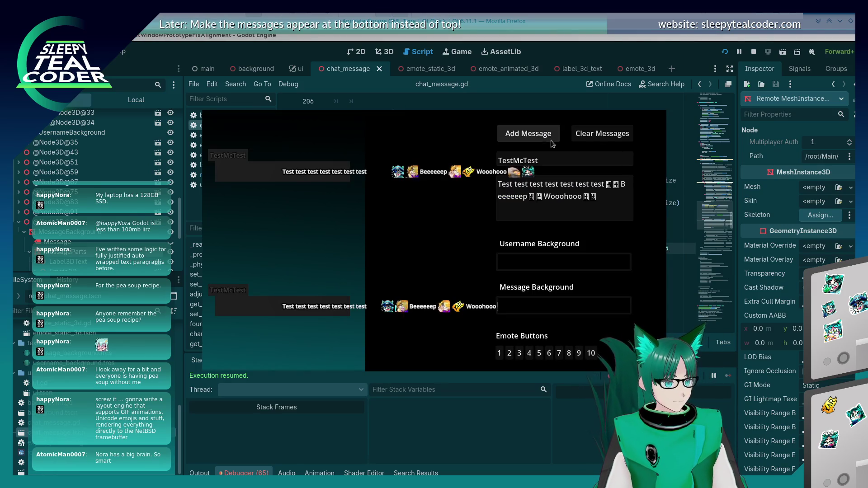
click(617, 57)
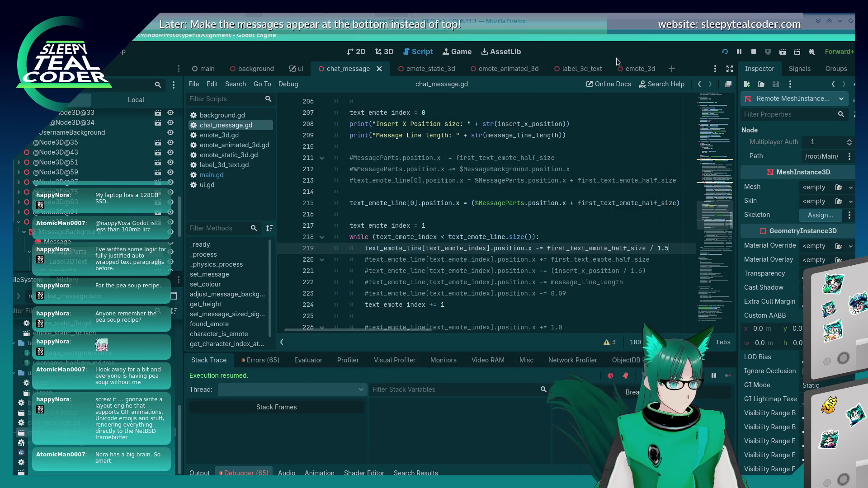
key(F5)
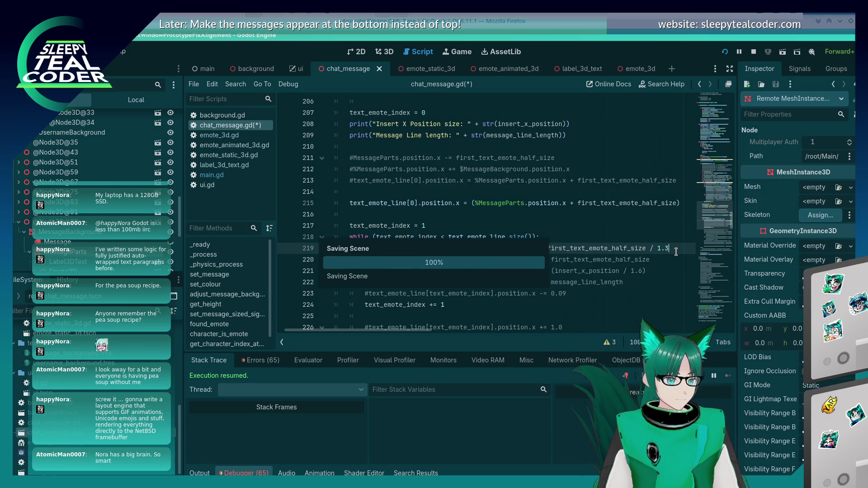
Step: Post a longer message ending in 'test', then a shortened one, to check alignment
click(539, 135)
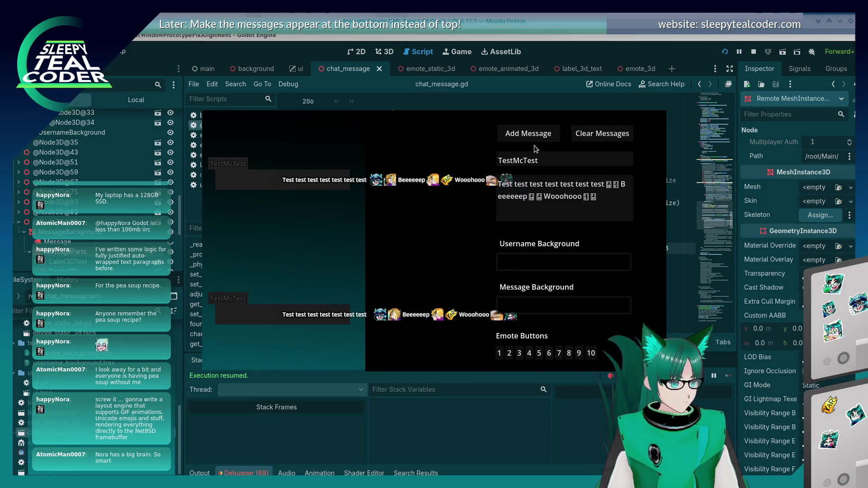
click(607, 186)
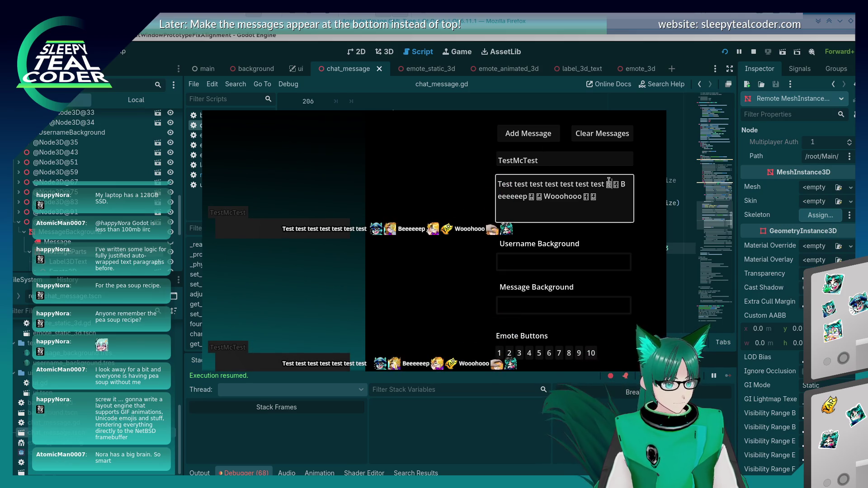
key(Return)
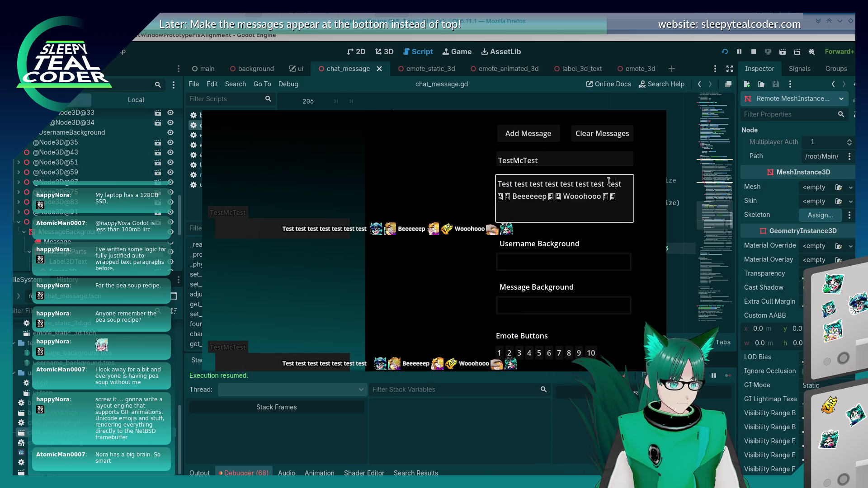
text(test)
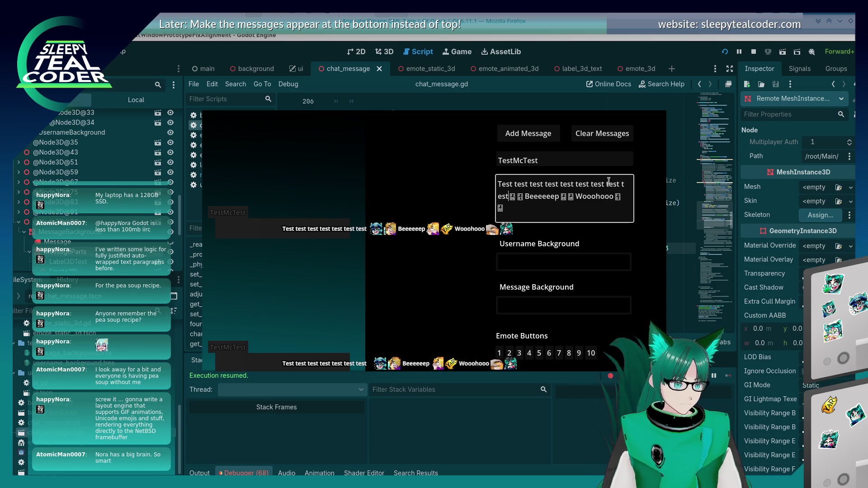
click(539, 137)
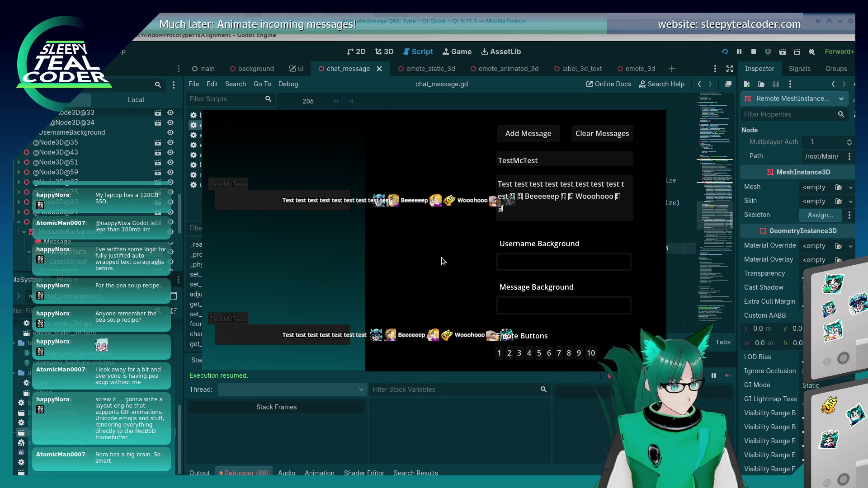
click(509, 195)
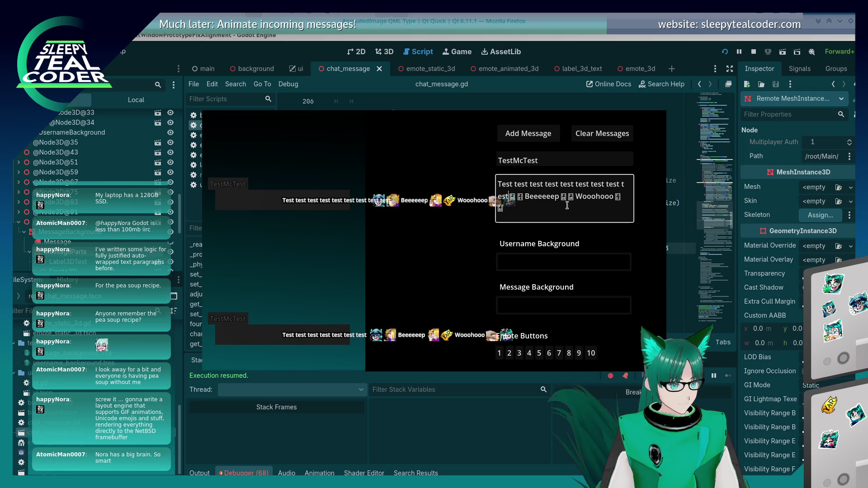
key(BackSpace)
key(BackSpace)
key(BackSpace)
key(BackSpace)
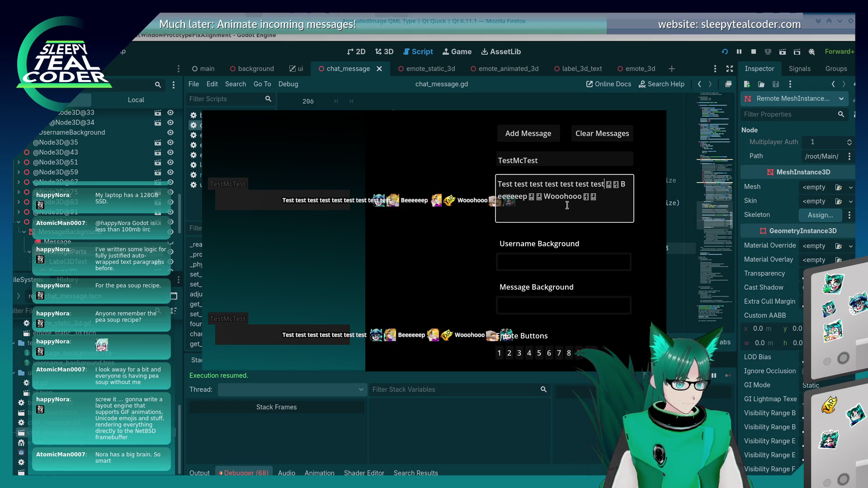
click(539, 129)
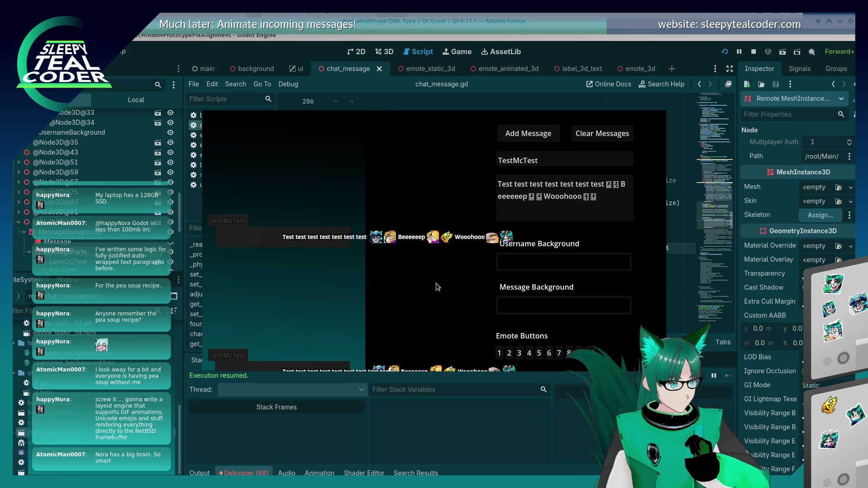
Step: Comment out line 219, save, rerun, and add a new chat message
key(alt+Tab)
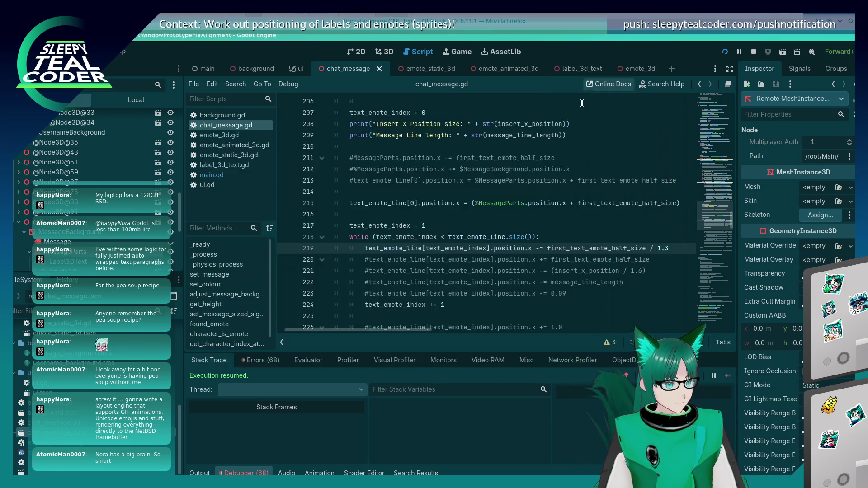
drag(674, 251, 539, 245)
key(Home)
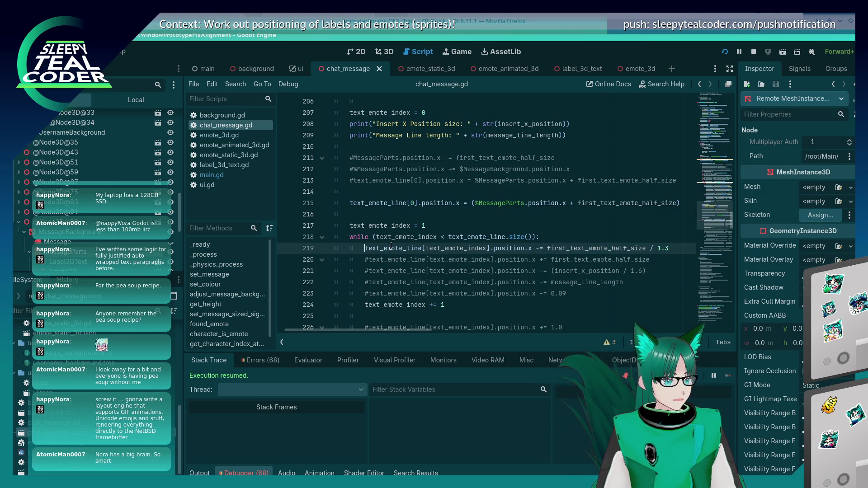
key(ctrl+k)
key(ctrl+s)
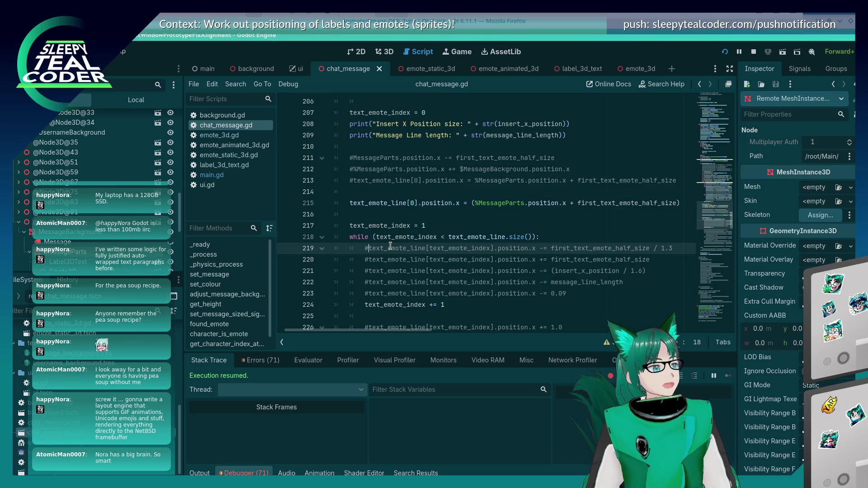
key(F5)
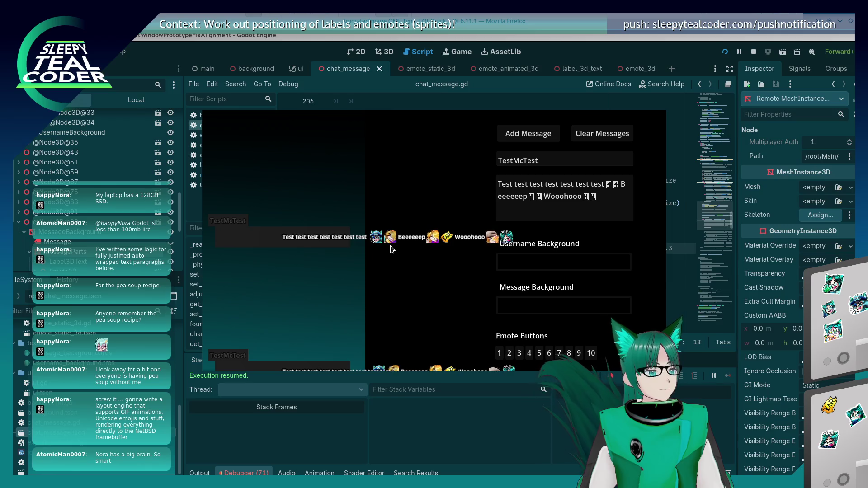
click(528, 134)
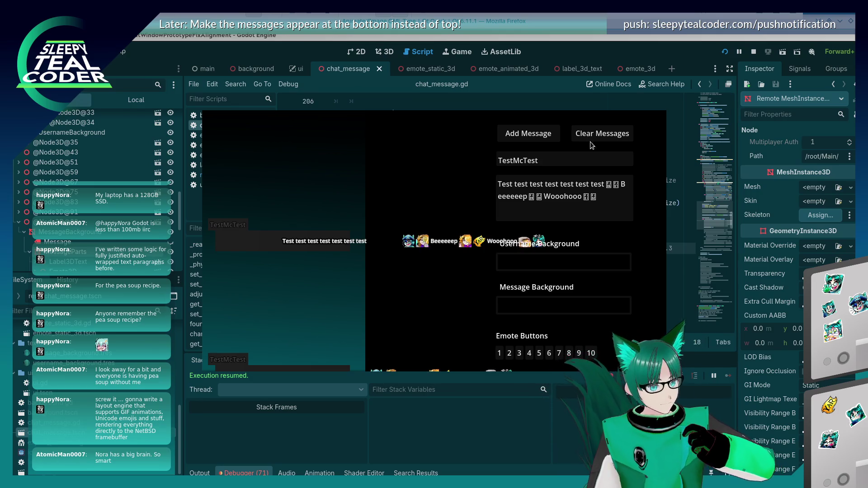
click(633, 51)
Step: Scroll to line 187 and uncomment the + 0.09 insert x offset
scroll(554, 240, up, 6)
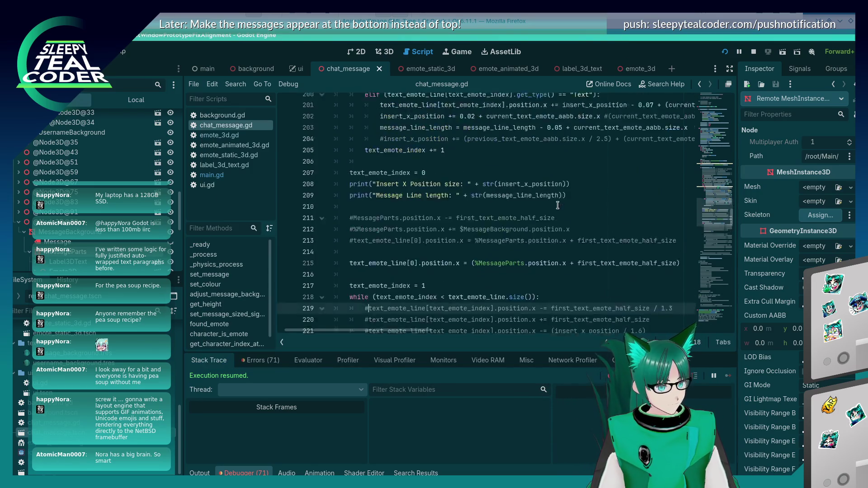
scroll(555, 241, up, 1)
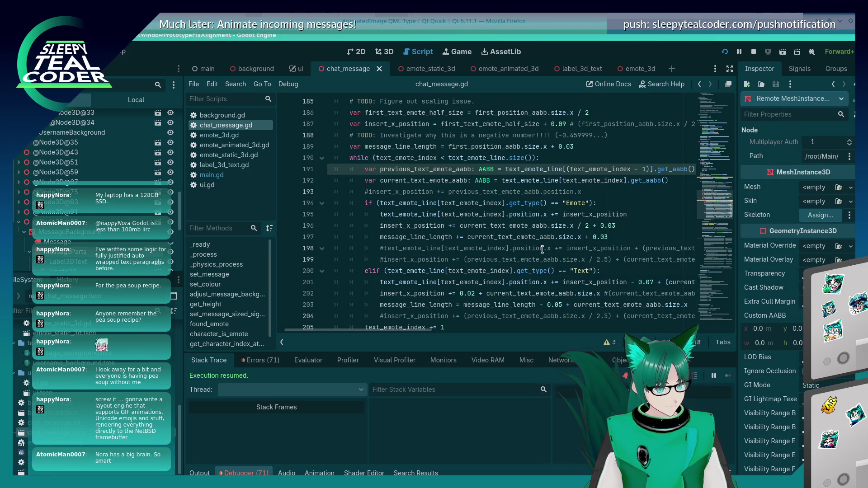
scroll(542, 250, up, 1)
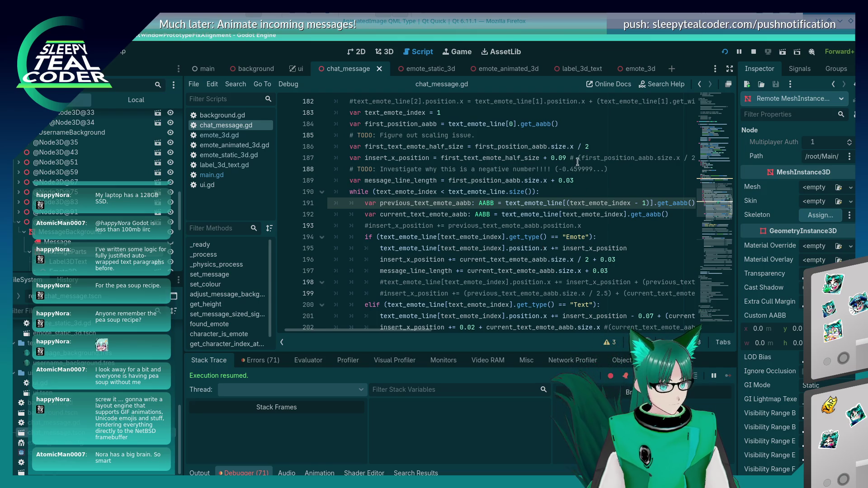
click(548, 161)
key(F5)
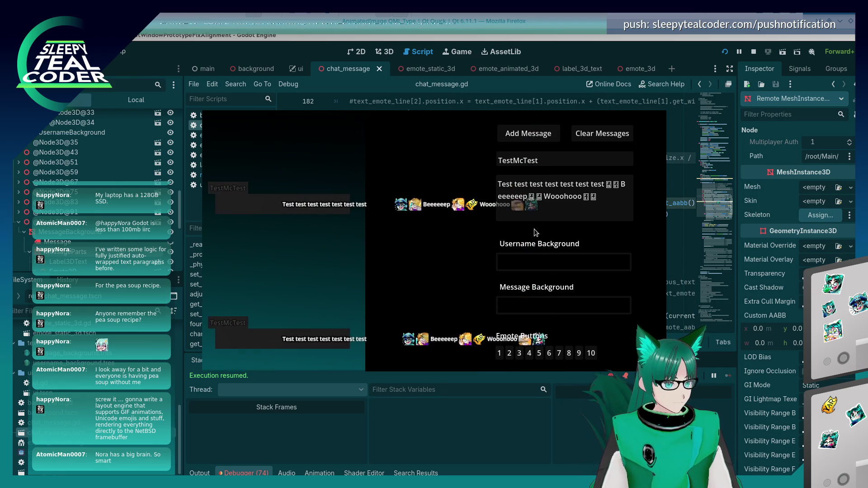
key(alt+Tab)
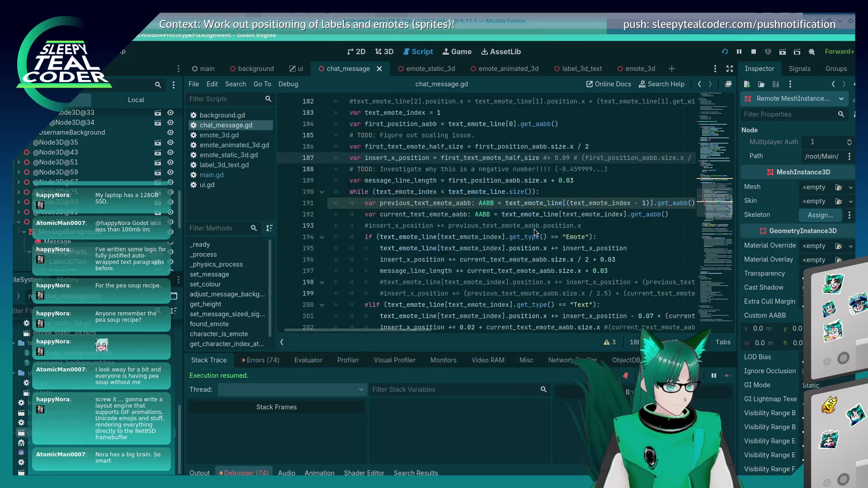
key(BackSpace)
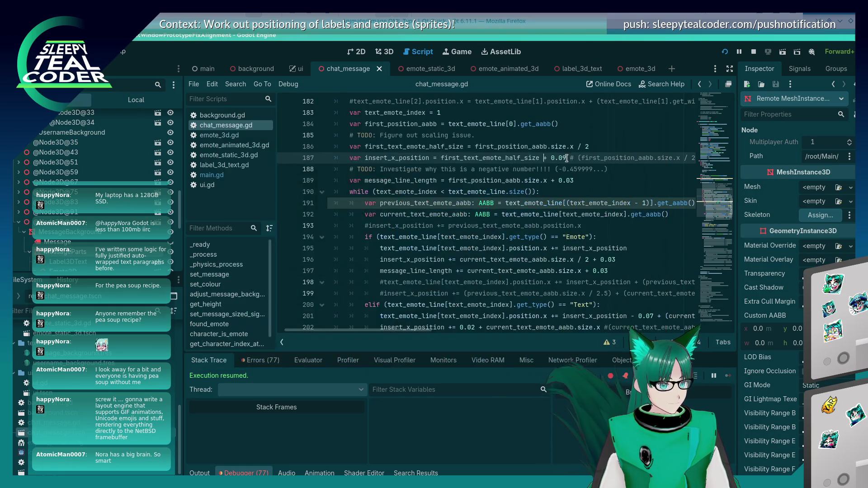
Step: Change line 187's offset to 0.26, test it, then set it to 0.2 and rerun
key(F8)
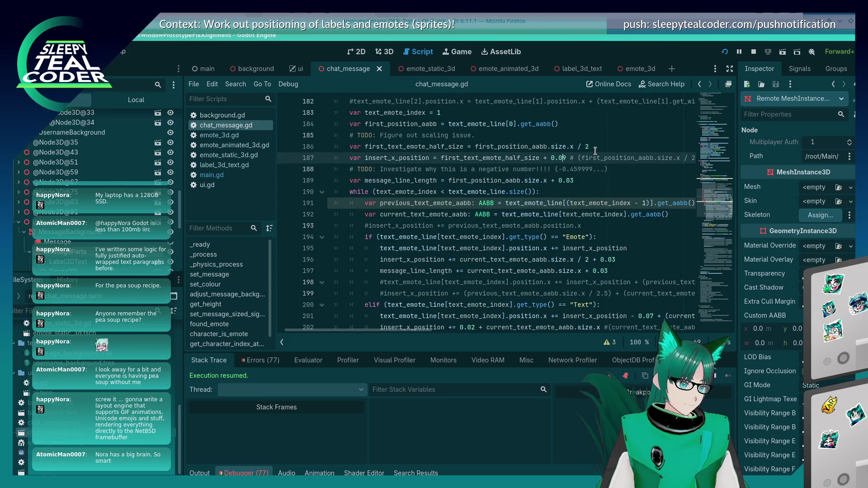
key(BackSpace)
key(BackSpace)
text(26)
key(F5)
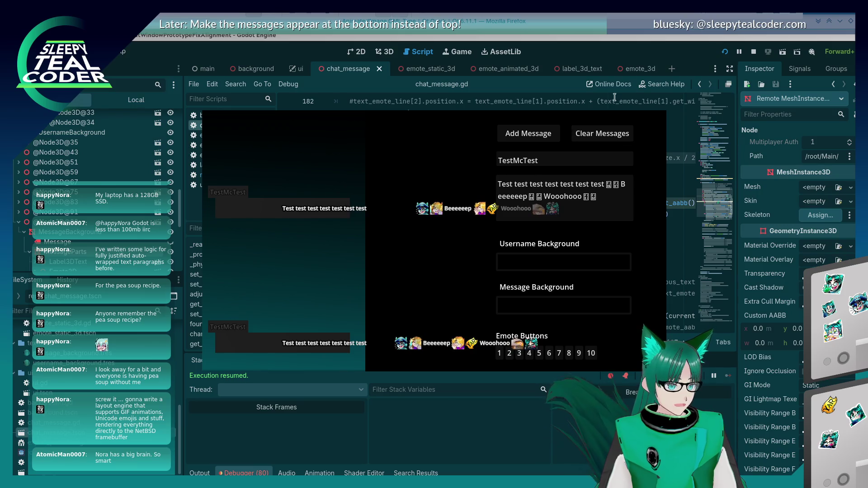
key(F8)
key(BackSpace)
key(BackSpace)
text(2)
key(F5)
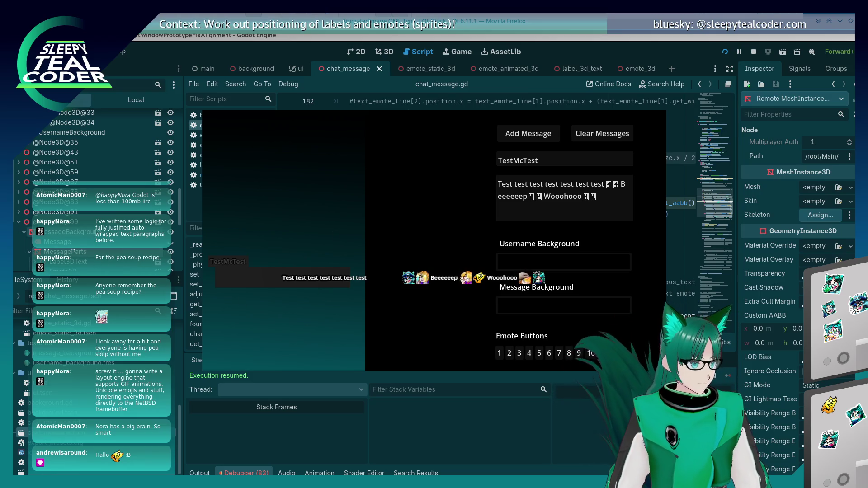
Step: Switch between the test window and script editor, closing the running game with F8
click(91, 254)
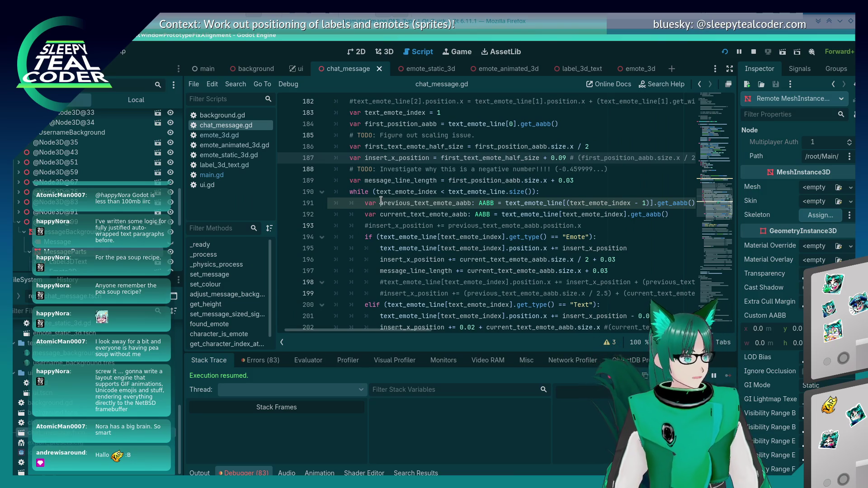
key(alt+Tab)
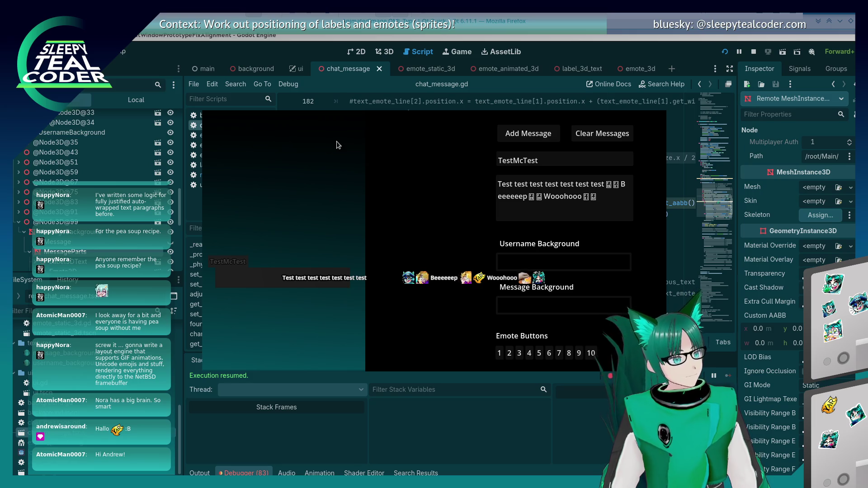
key(F8)
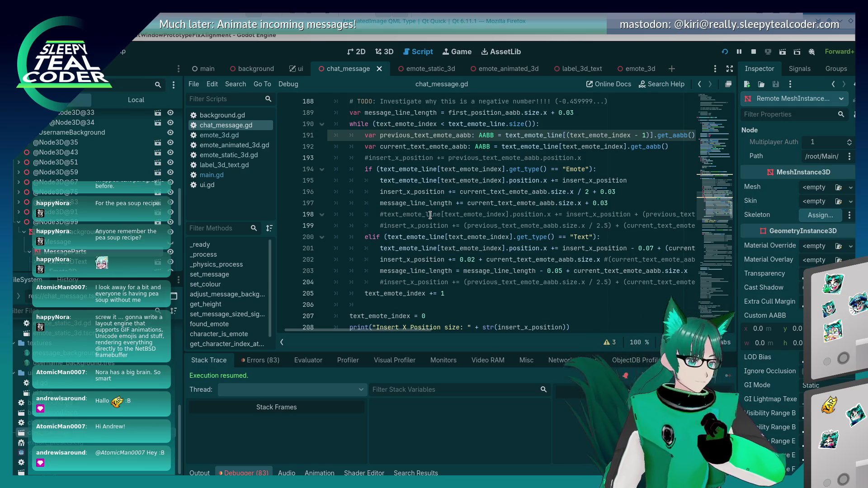
key(alt+Tab)
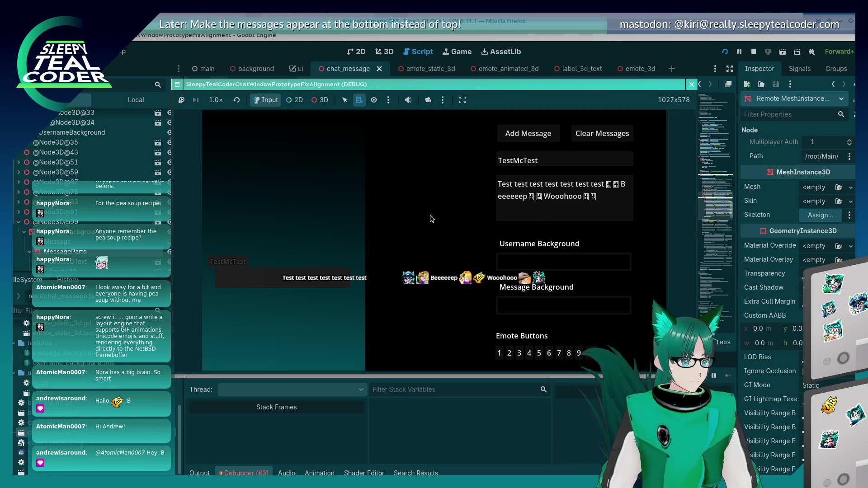
key(F8)
Step: Remove the text_emote_line[0].position.x line from line 215
scroll(442, 190, down, 2)
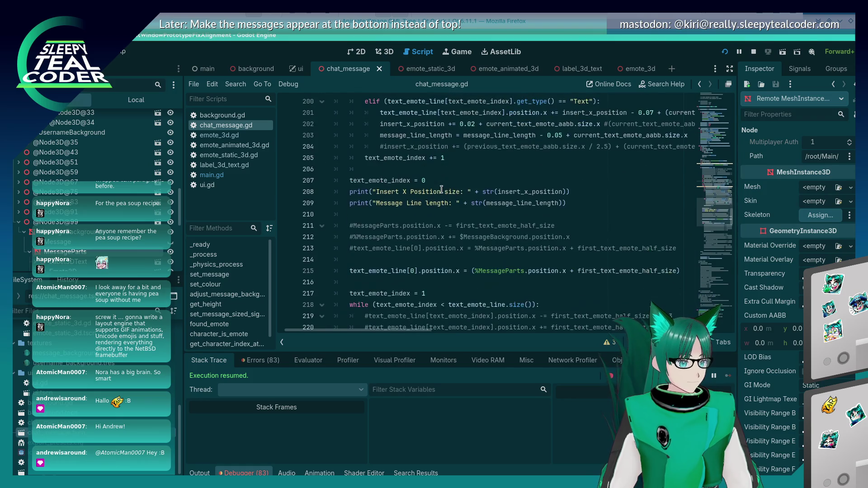
scroll(442, 190, down, 2)
triple_click(417, 204)
key(ctrl+c)
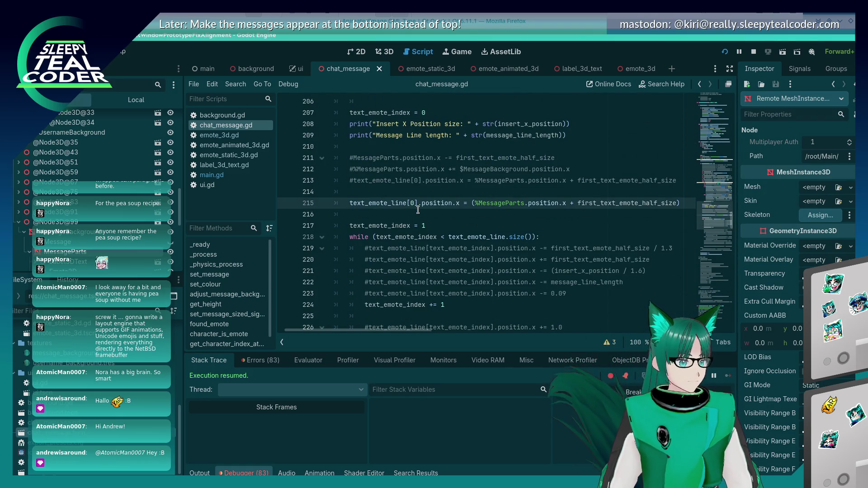
key(BackSpace)
key(BackSpace)
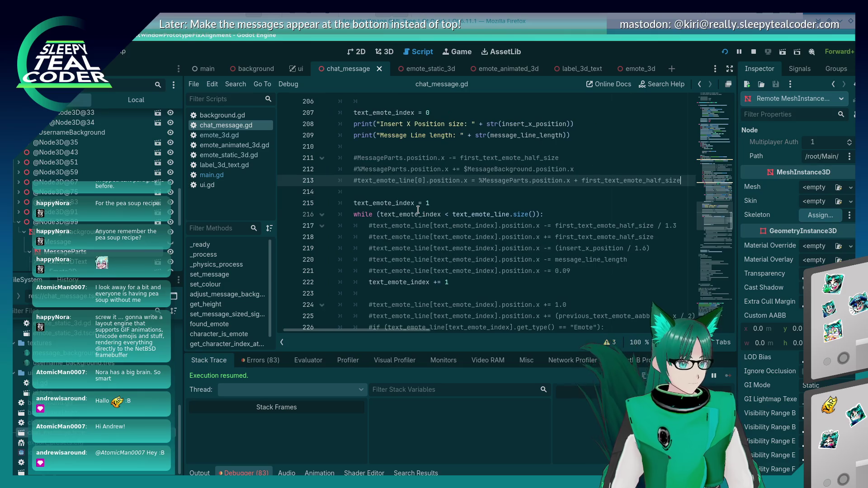
scroll(418, 209, up, 8)
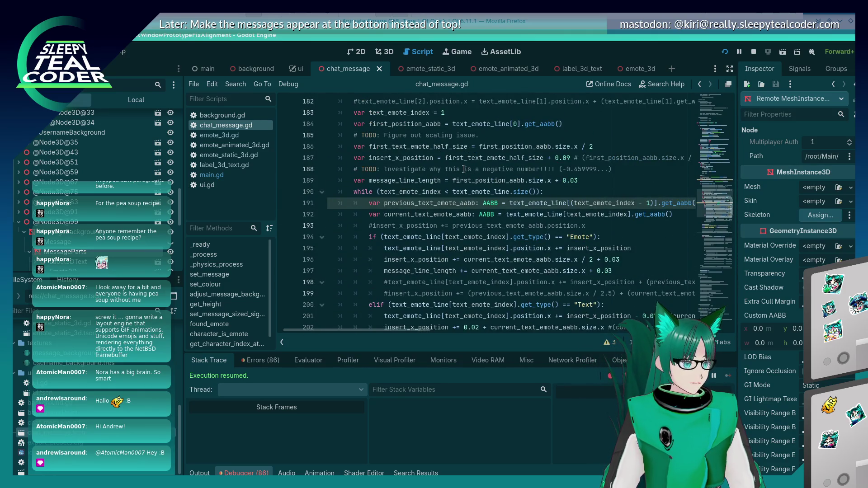
scroll(497, 203, up, 1)
Step: Paste the positioning line below the half-size calculation, moving it to line 189 and indenting it
click(557, 170)
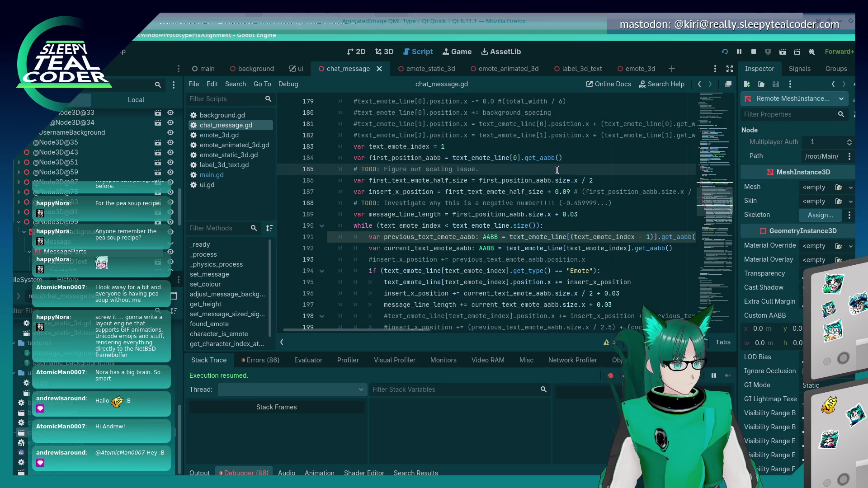
key(Up)
key(Up)
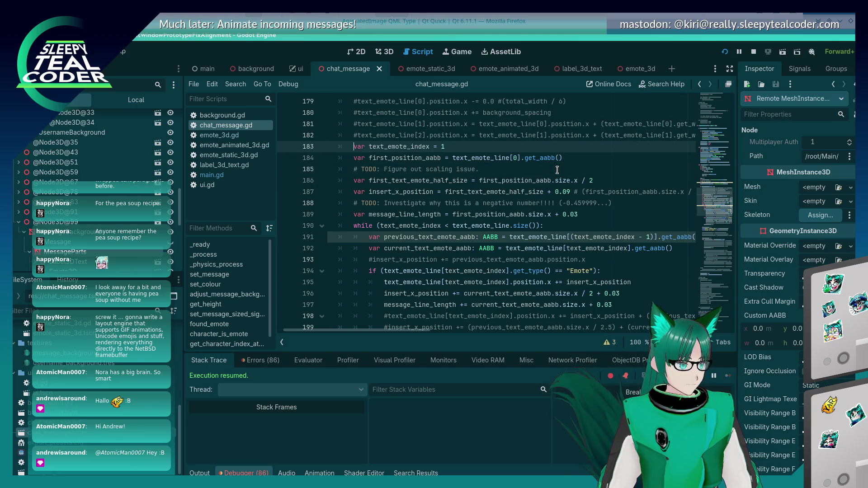
key(ctrl+v)
key(BackSpace)
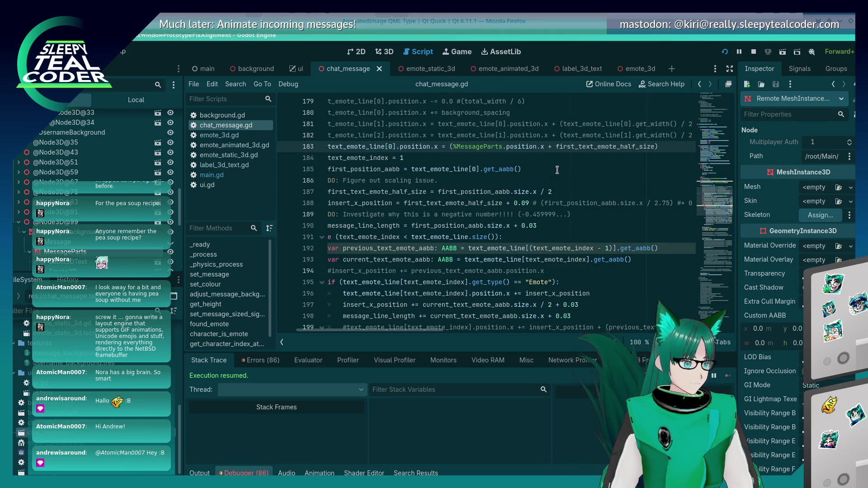
key(BackSpace)
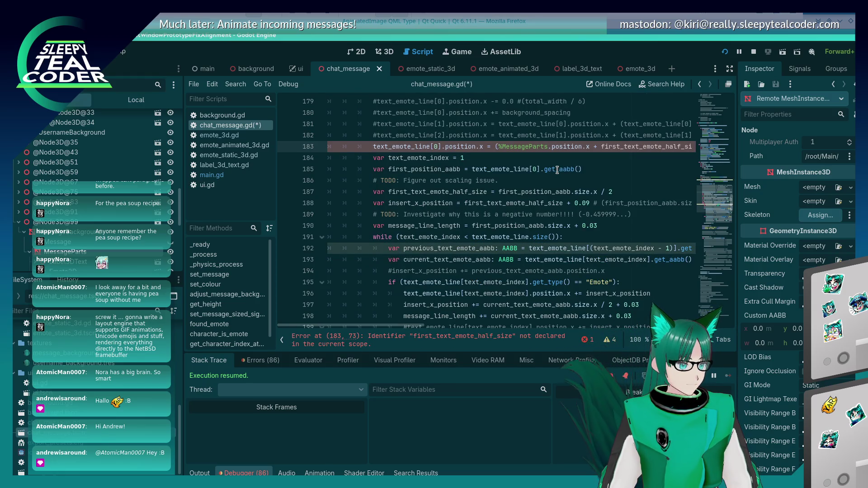
key(shift+End)
key(ctrl+x)
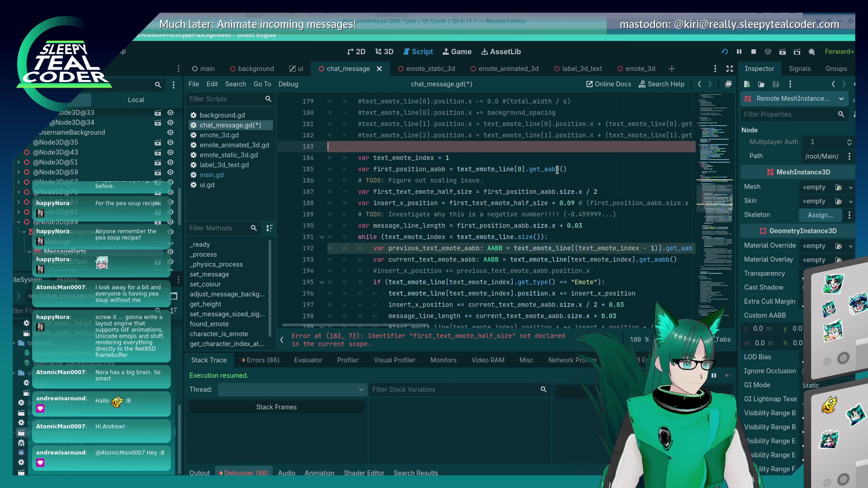
key(alt+Down)
key(alt+Down)
key(alt+Down)
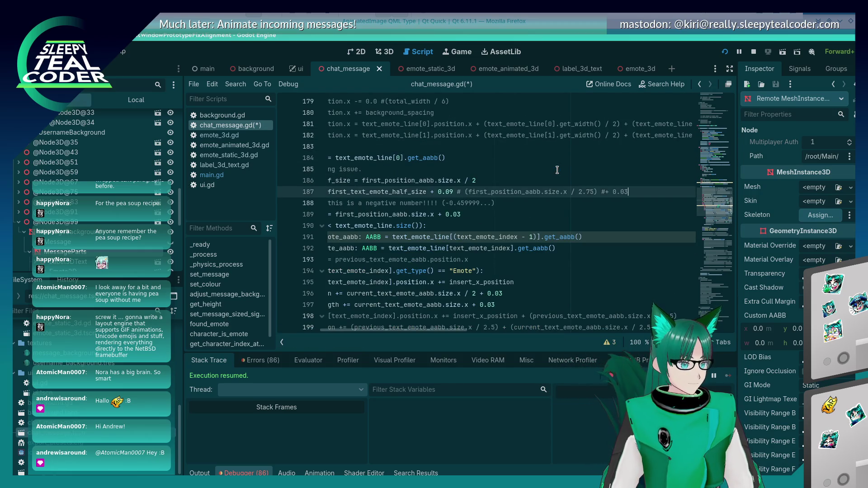
key(ctrl+v)
key(Tab)
key(Tab)
key(Tab)
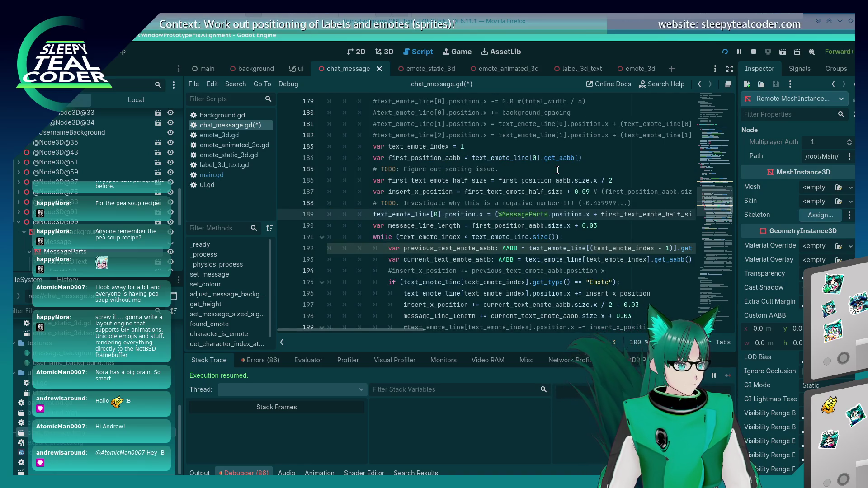
Step: Save, then relocate the positioning line cleanly to line 187 with matching indentation
key(ctrl+s)
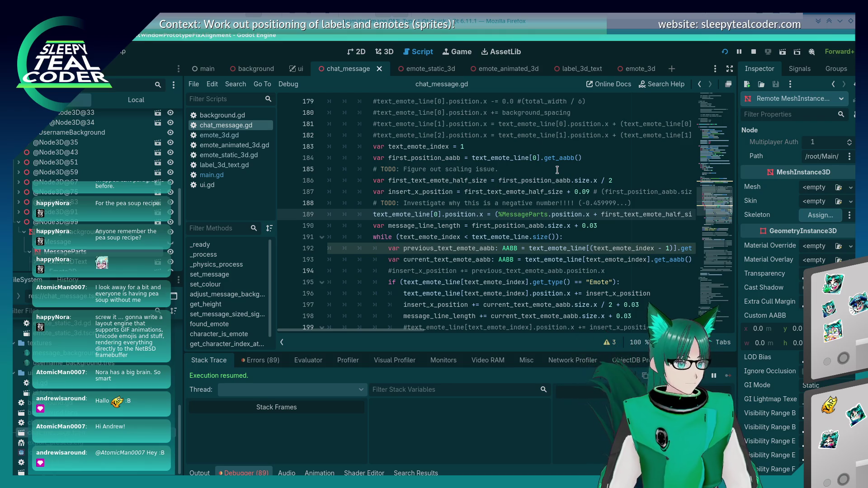
key(shift+End)
key(Delete)
key(BackSpace)
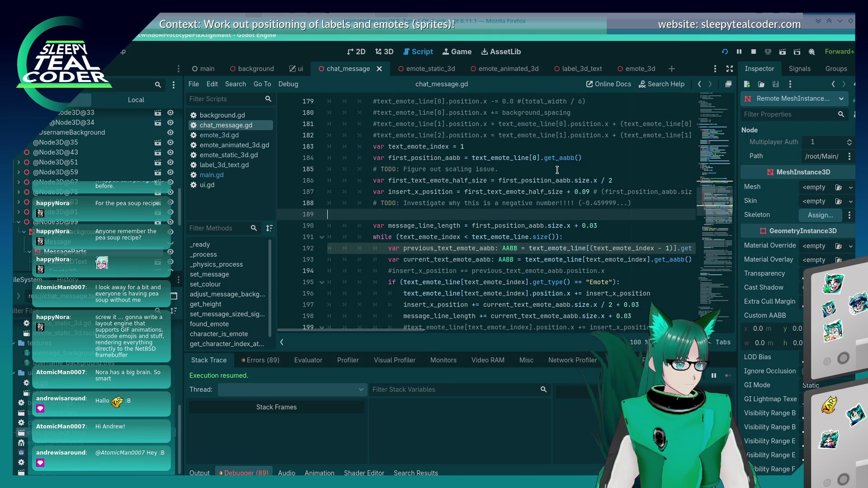
key(Up)
key(Up)
key(ctrl+v)
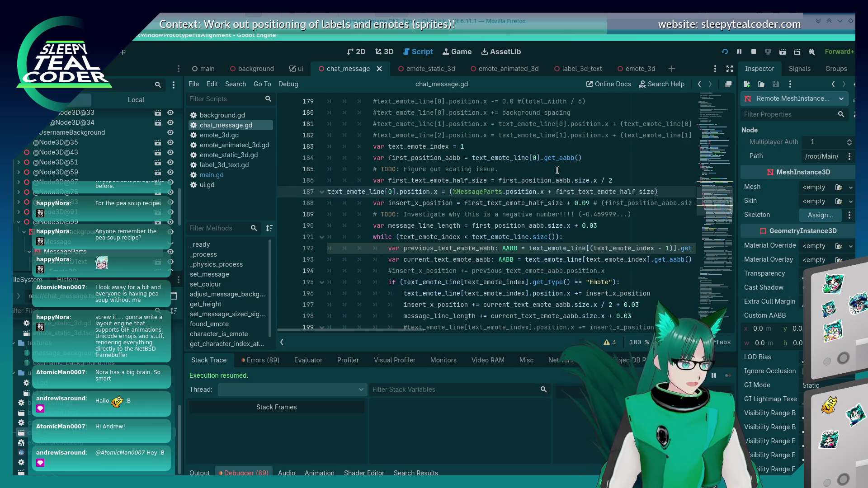
key(Tab)
key(Tab)
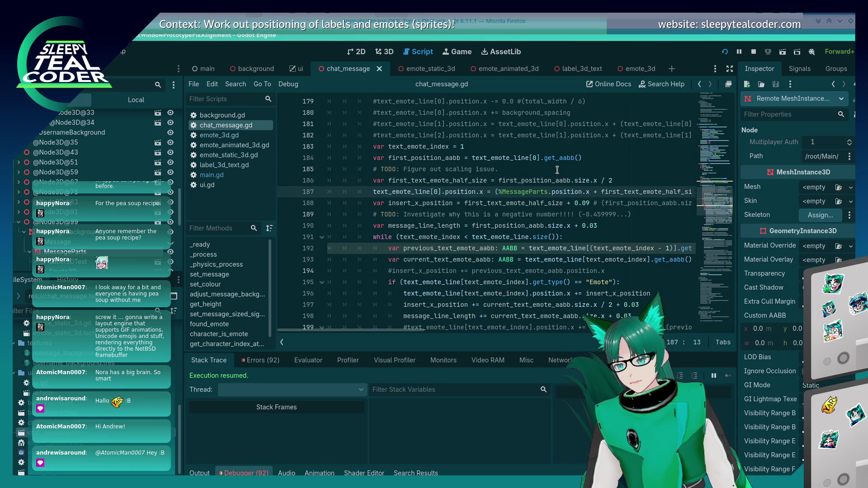
key(shift+End)
key(Delete)
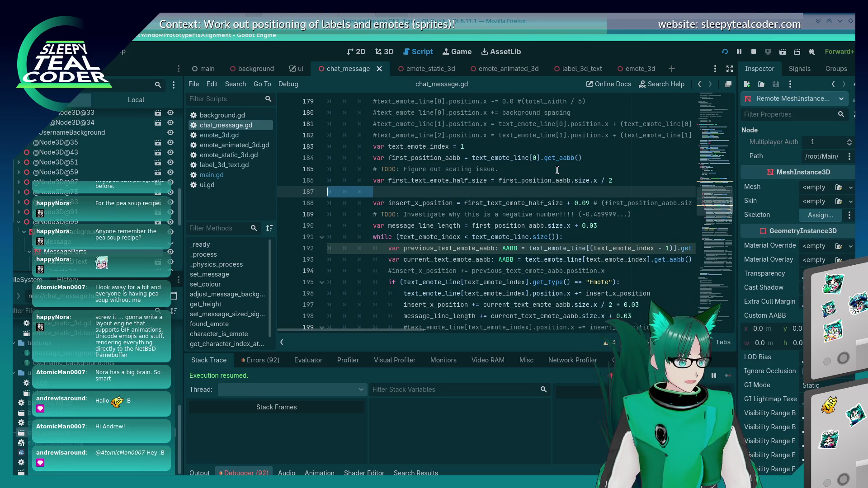
key(BackSpace)
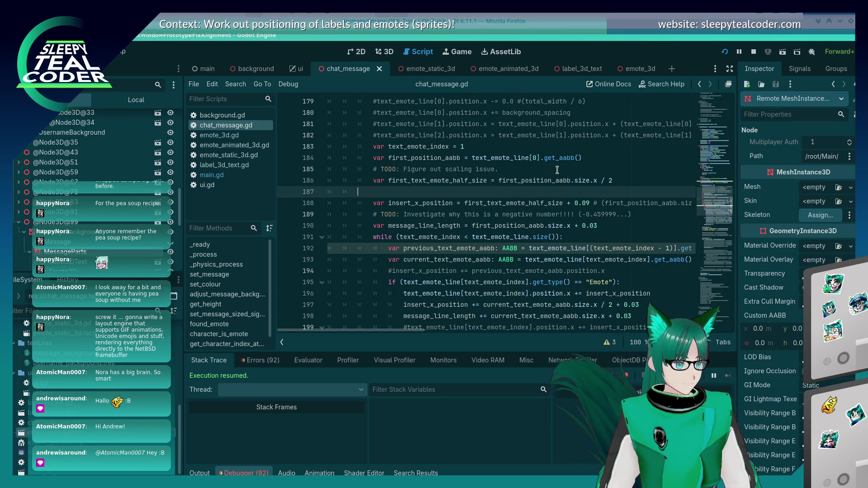
key(ctrl+v)
Step: Run the project, add a test chat message, and close the game
key(F5)
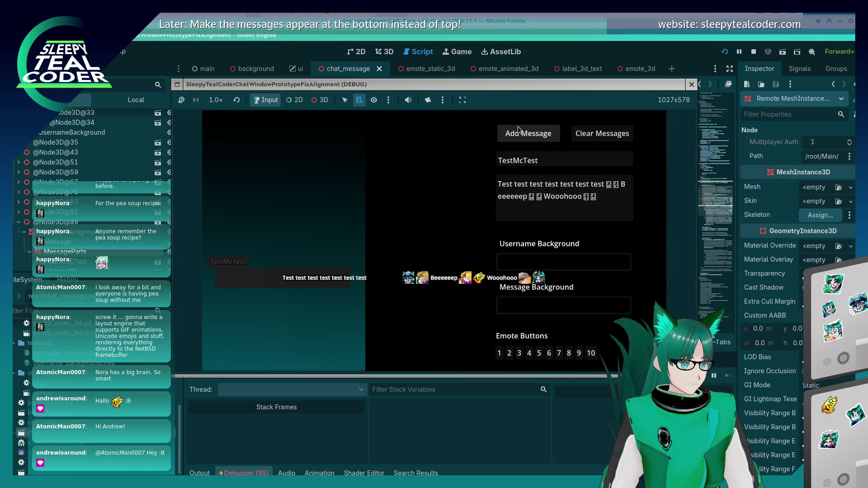
click(518, 130)
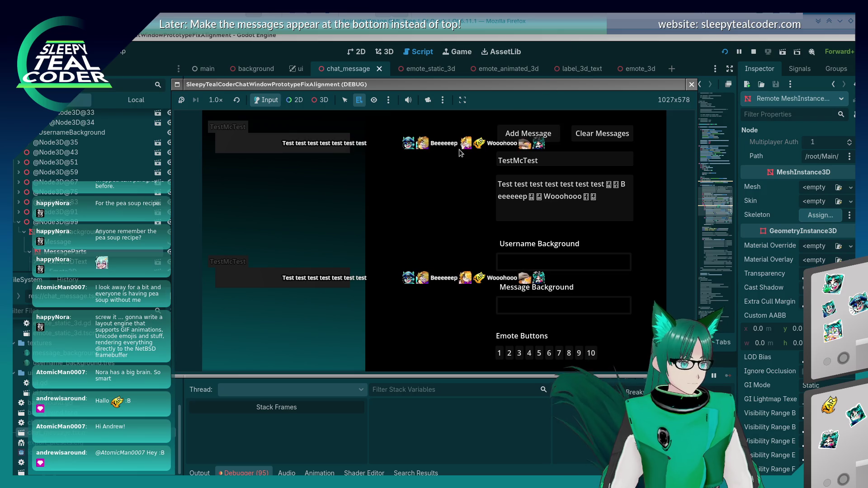
key(F8)
scroll(503, 284, up, 1)
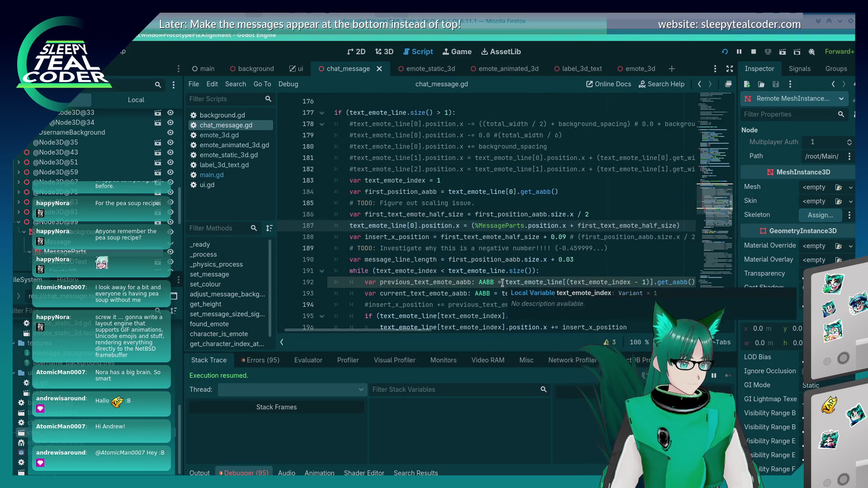
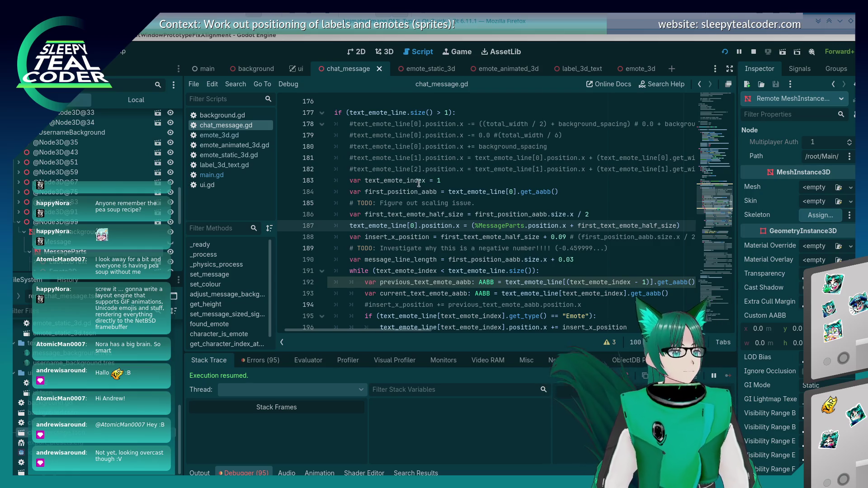
Step: Check the running chat prototype, then go back to the chat_message.gd script
scroll(438, 242, down, 2)
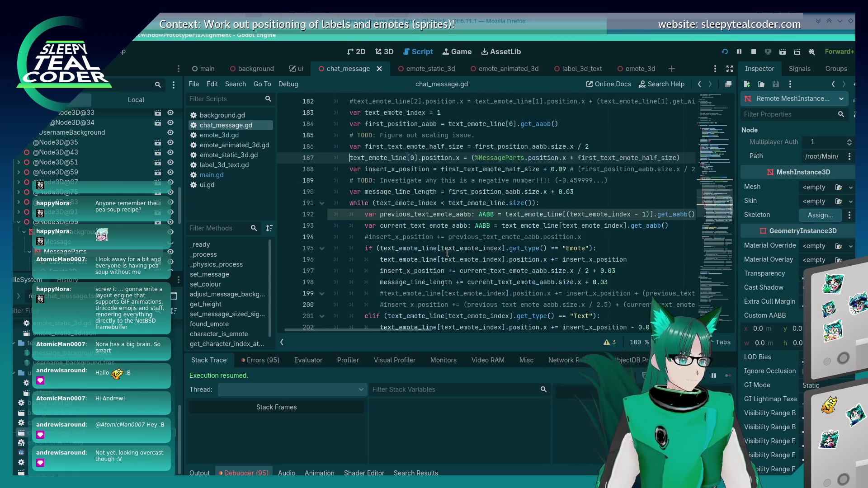
scroll(445, 250, up, 2)
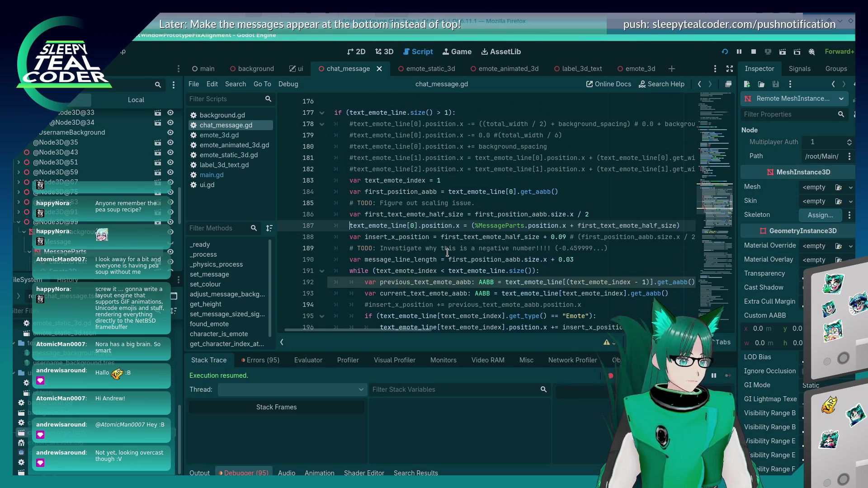
key(alt+Tab)
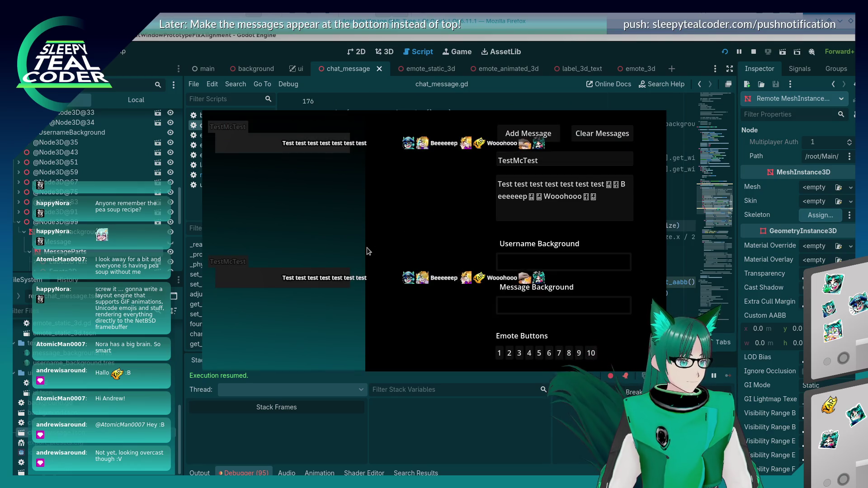
click(556, 46)
scroll(471, 226, down, 2)
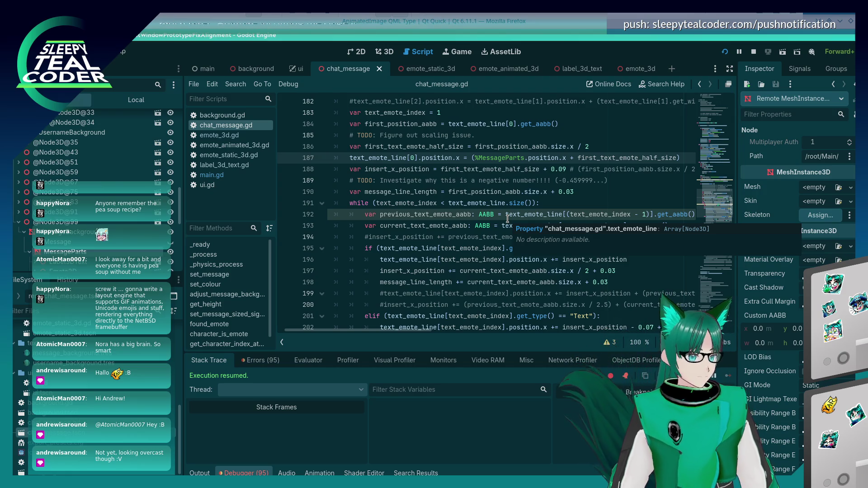
Step: Comment out the '+ 0.09' offset on line 188 and rerun the prototype to compare spacing
click(564, 167)
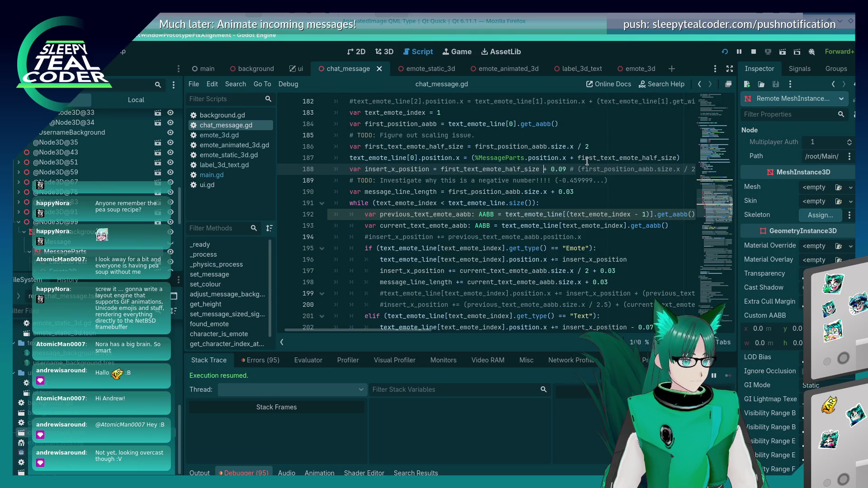
key(F5)
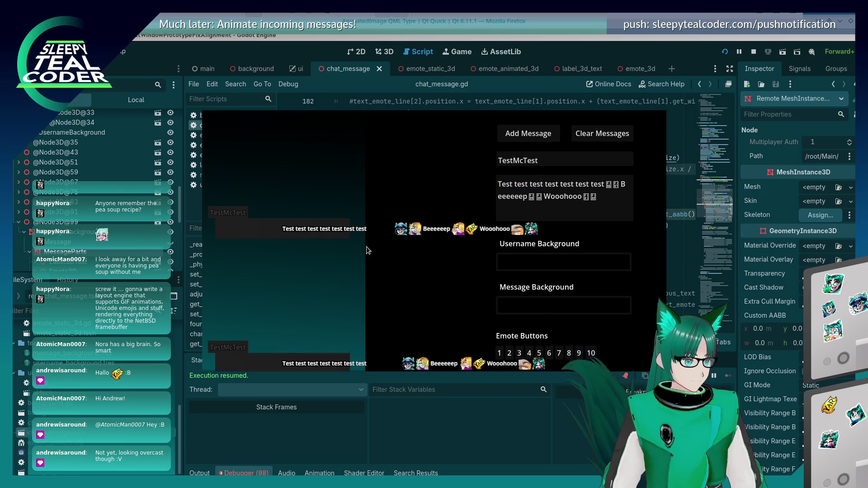
click(569, 51)
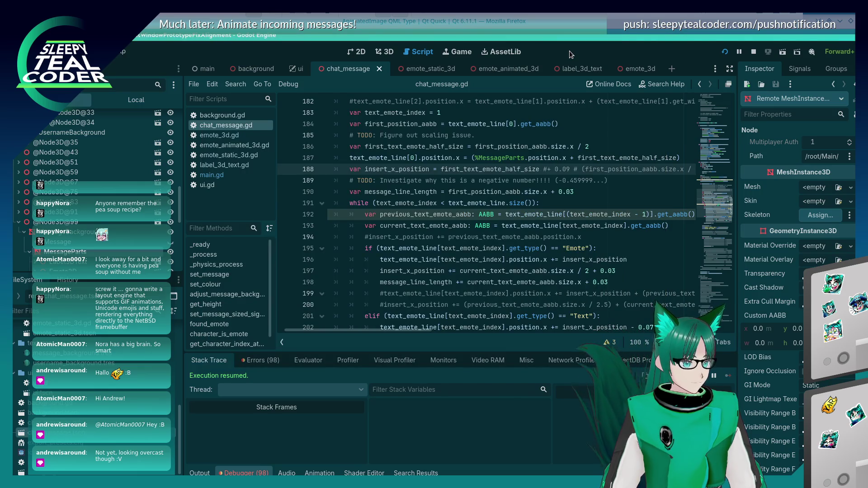
scroll(482, 272, up, 2)
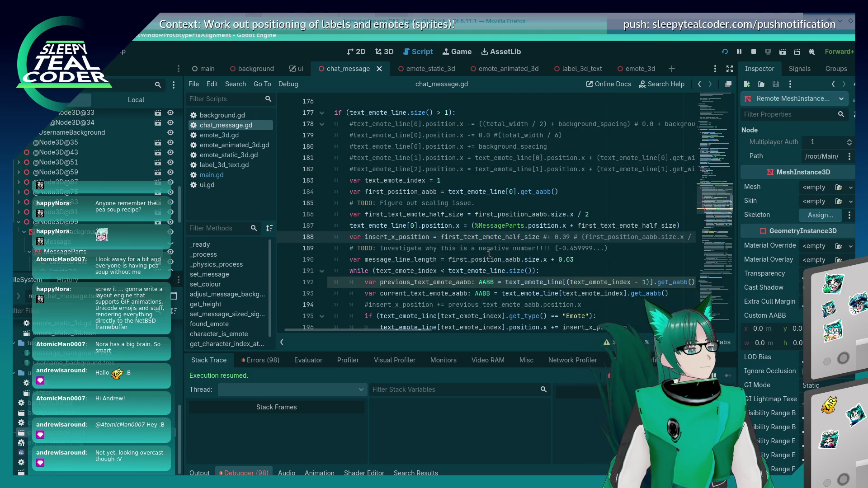
scroll(489, 253, down, 3)
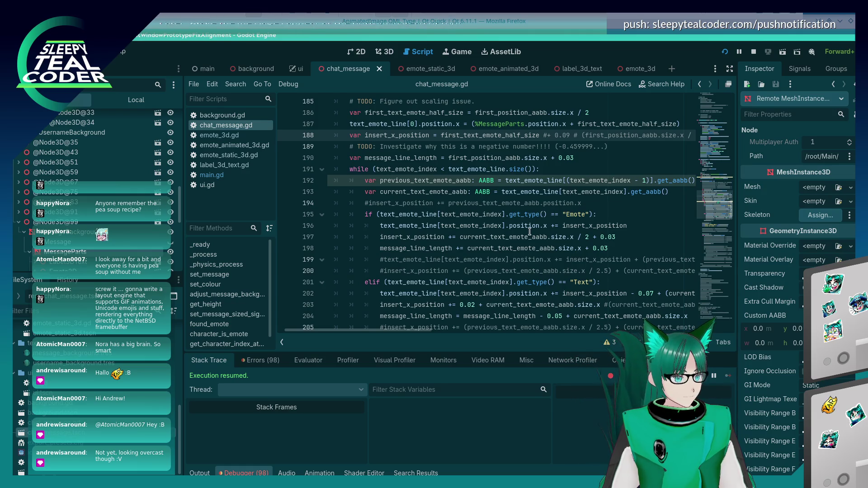
Step: Select previous_text_emote_aabb on line 192 to see where it is used
scroll(530, 232, down, 1)
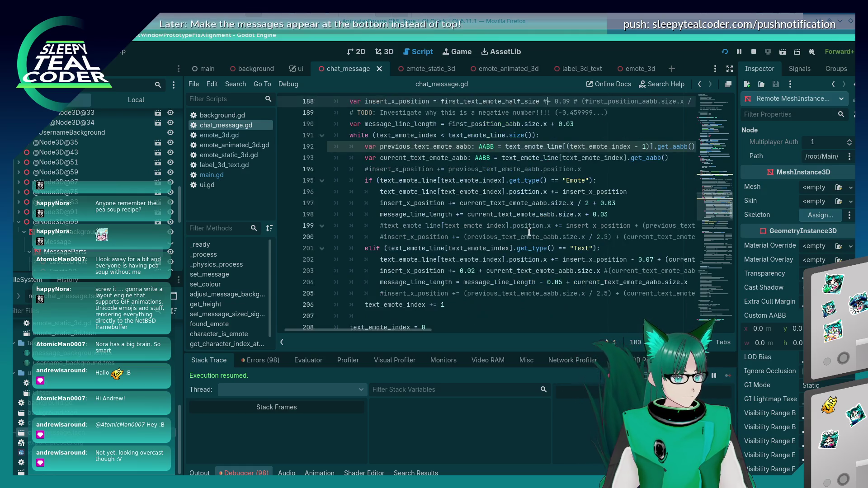
double_click(422, 147)
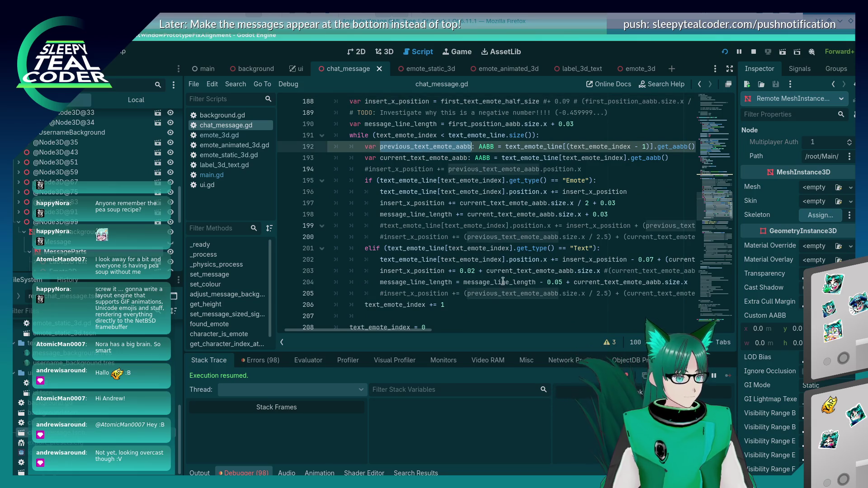
mouse_move(395, 332)
mouse_down()
mouse_move(434, 330)
mouse_move(406, 326)
mouse_up()
scroll(427, 264, down, 4)
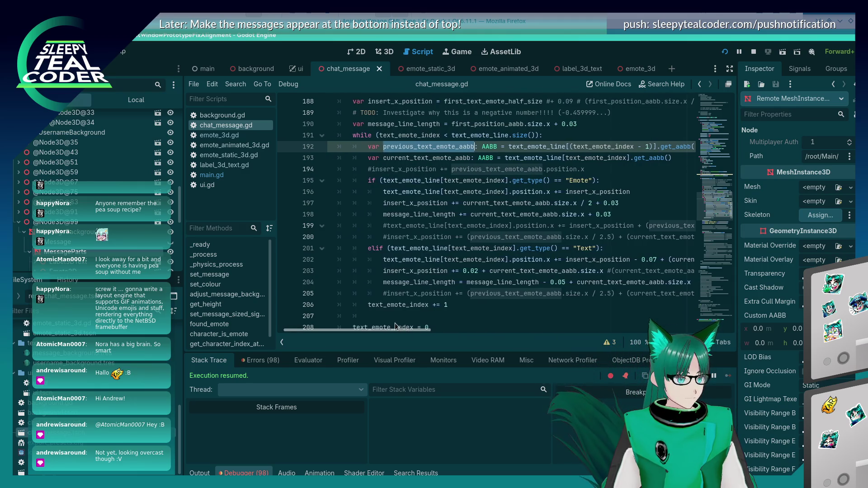
scroll(427, 264, up, 4)
Step: Comment out the previous_text_emote_aabb declaration on line 192 and save chat_message.gd
click(378, 147)
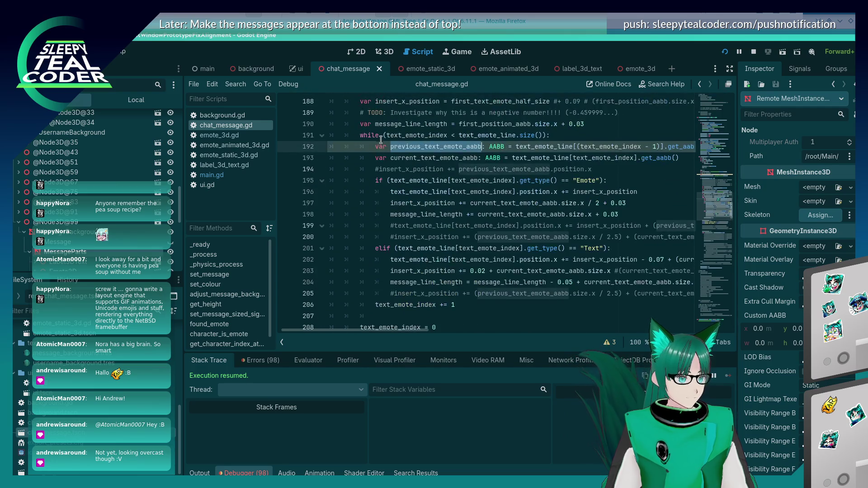
text(#)
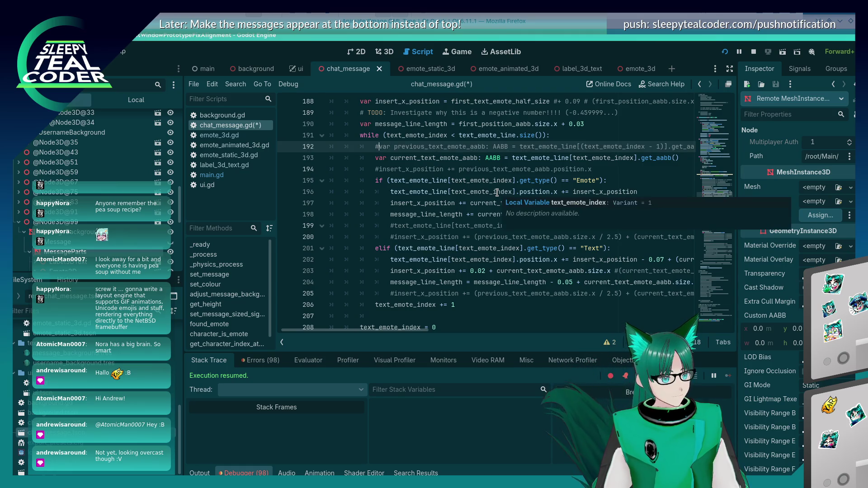
click(623, 215)
key(ctrl+s)
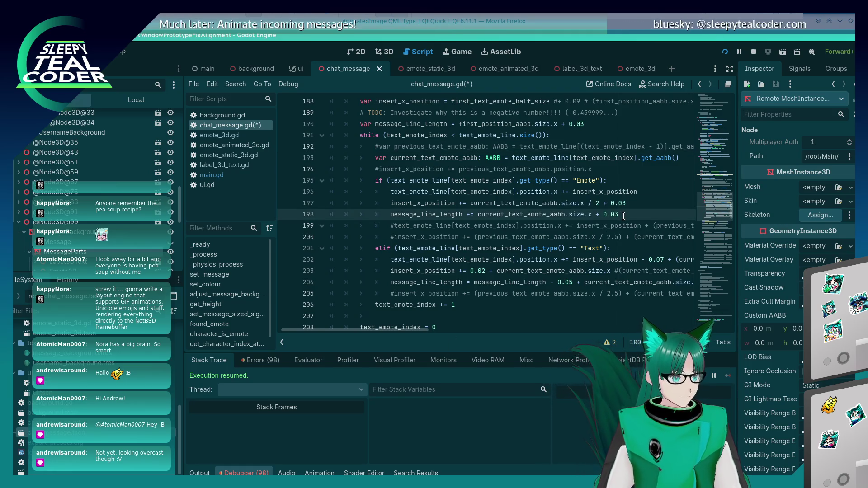
scroll(503, 261, up, 2)
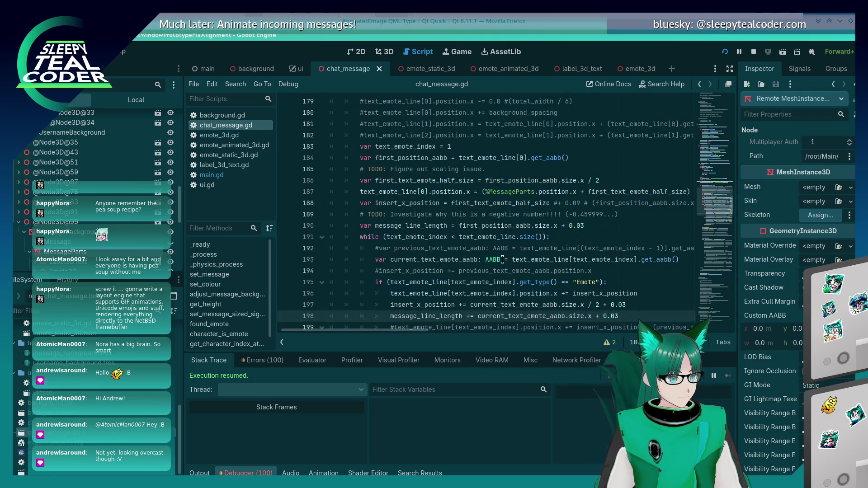
scroll(503, 261, down, 2)
key(alt+Tab)
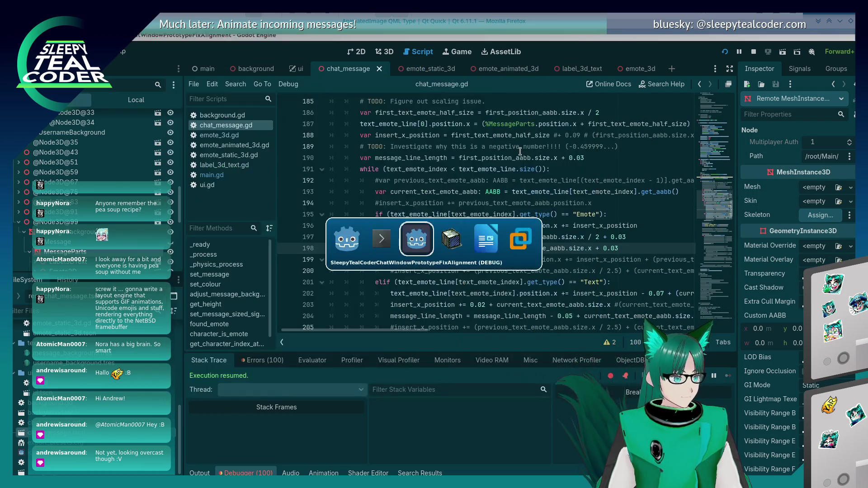
Step: In the running chat prototype, add two test messages with Add Message
key(alt+Tab)
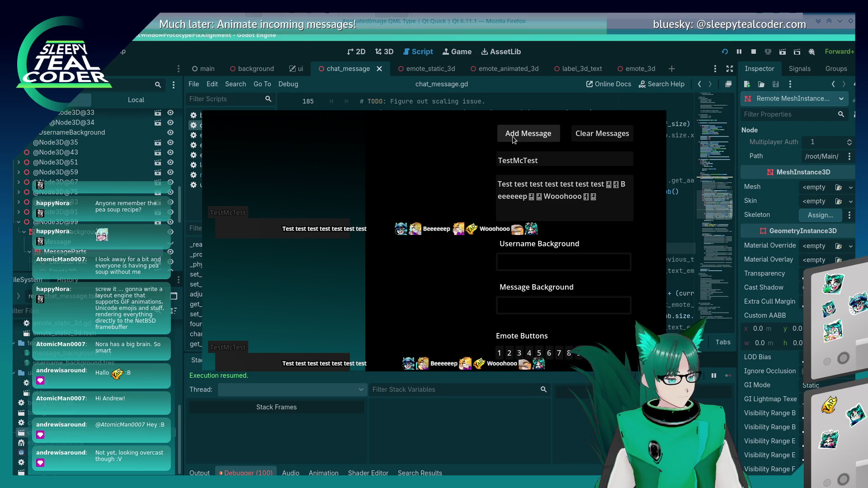
click(512, 137)
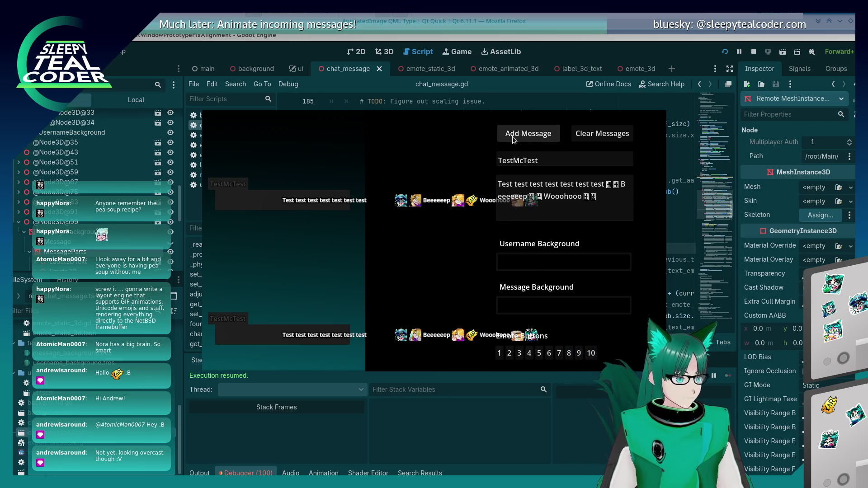
click(512, 138)
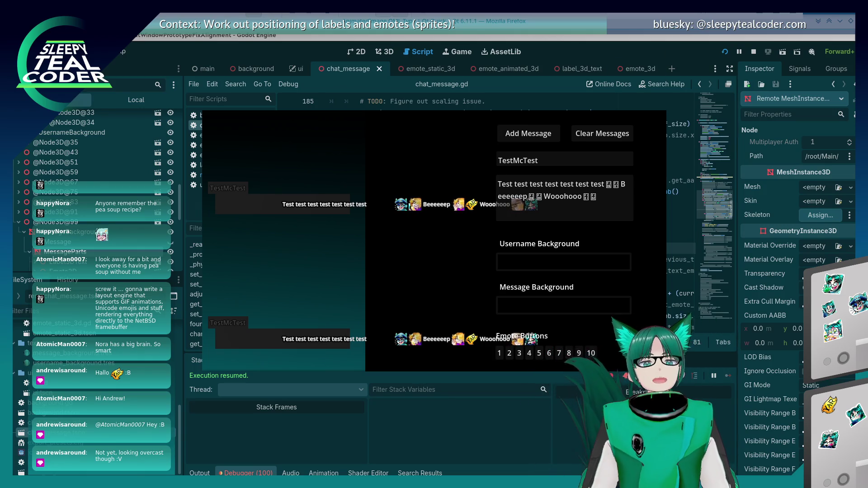
Step: Measure the first row's text-to-emote gap with the screen ruler, about 189 px
mouse_move(426, 253)
mouse_down()
mouse_move(349, 252)
mouse_move(339, 226)
mouse_up()
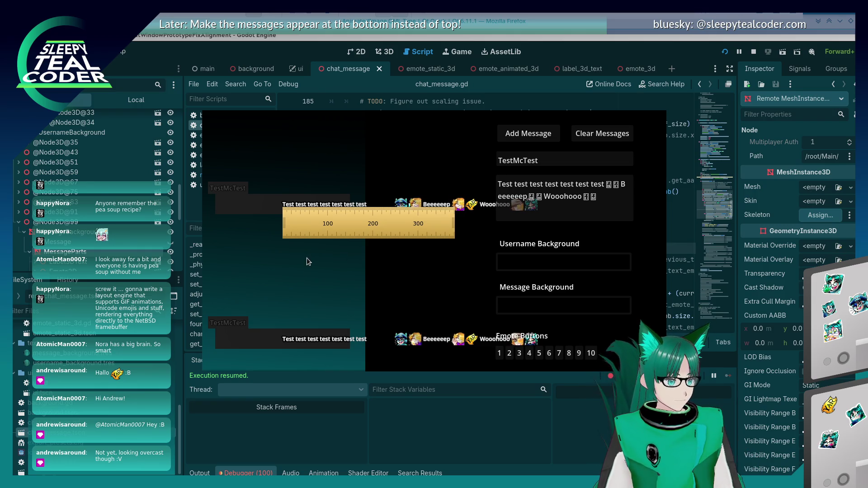
key(Right)
key(Right)
key(Right)
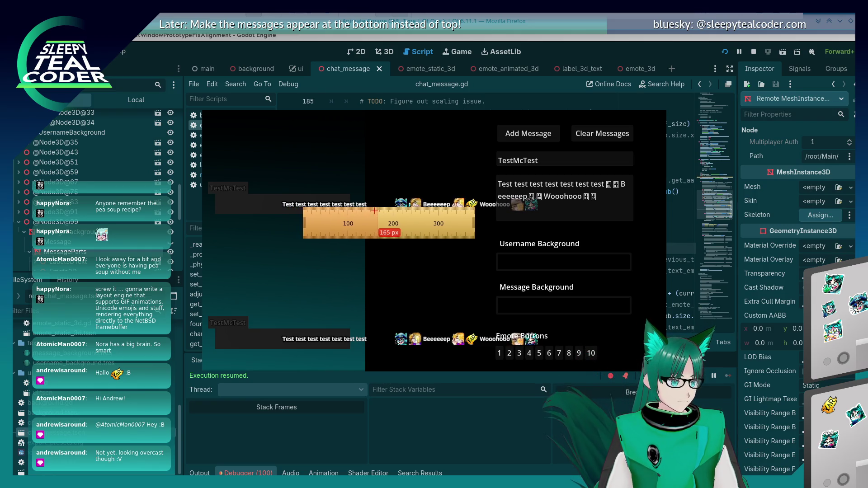
key(Right)
key(Right)
key(Right)
key(Right)
key(Right)
key(Right)
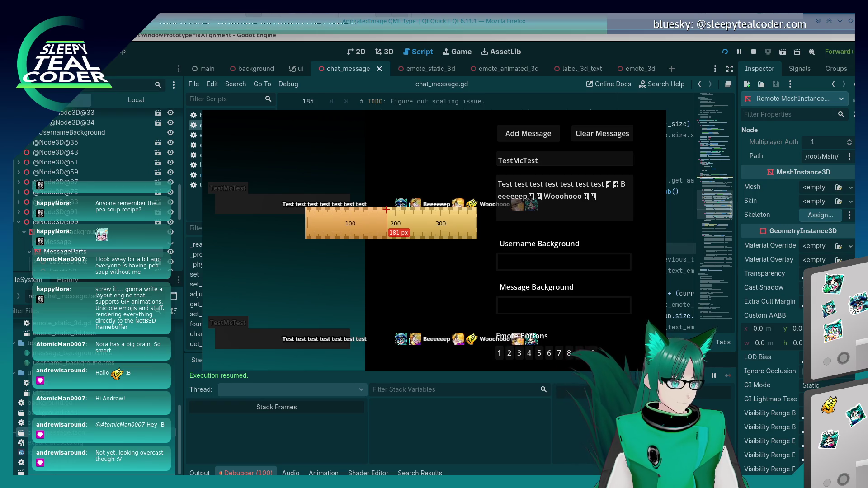
key(Right)
key(Right)
key(Right)
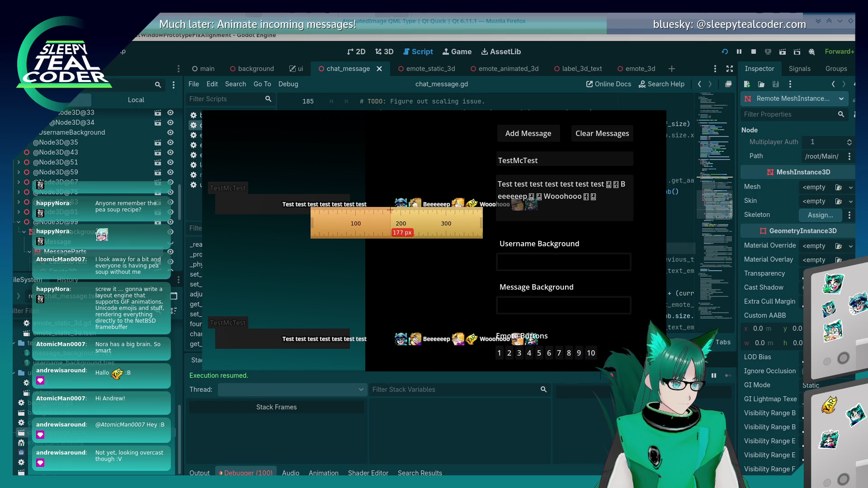
key(Left)
key(Left)
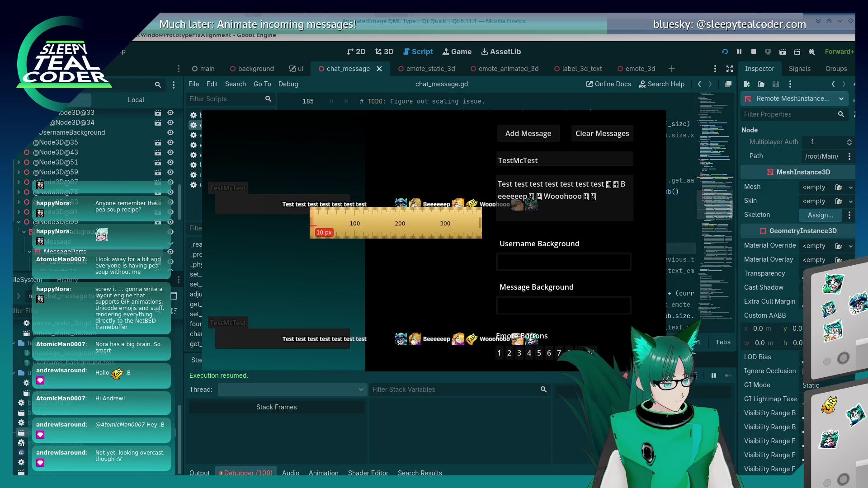
click(637, 45)
click(562, 226)
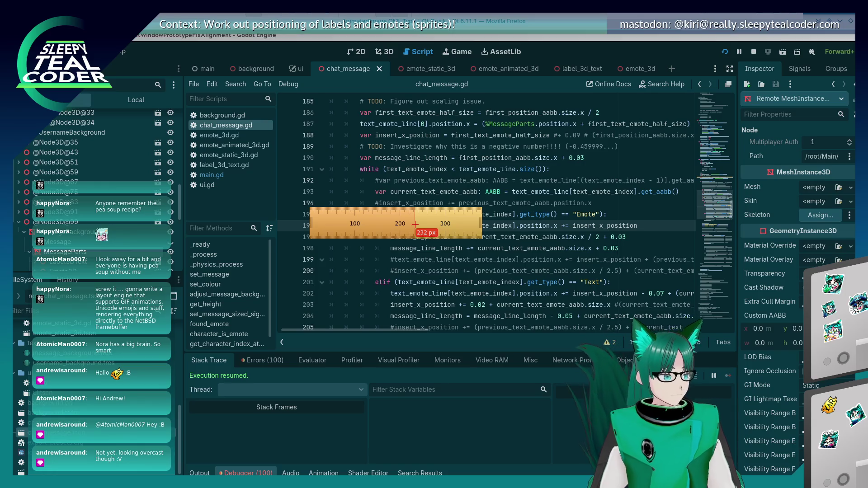
key(Escape)
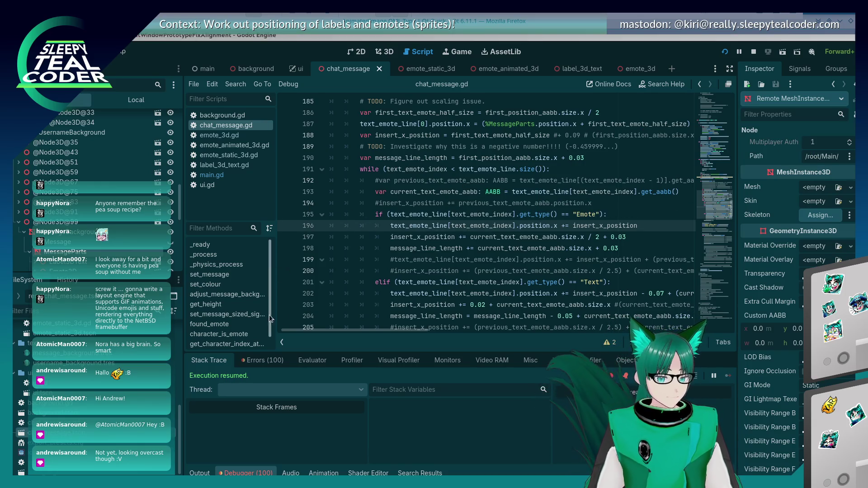
Step: Select message_line_length and search the script for every use of it
click(434, 248)
scroll(434, 248, down, 3)
click(504, 212)
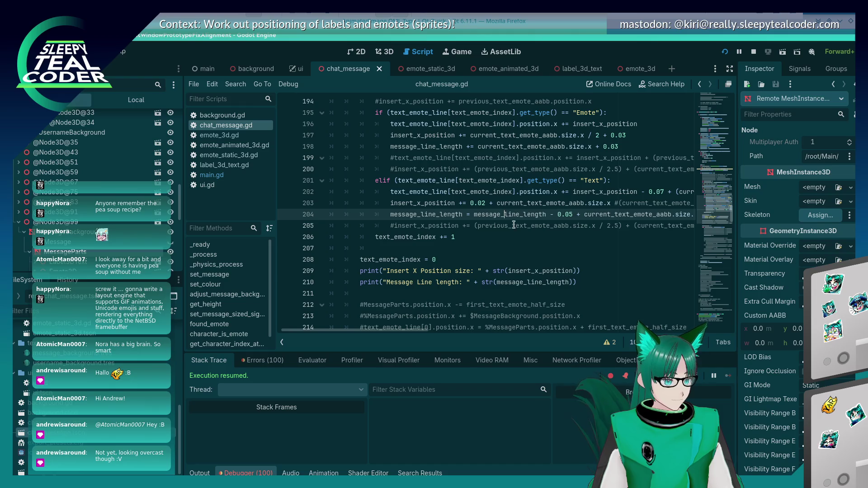
double_click(443, 212)
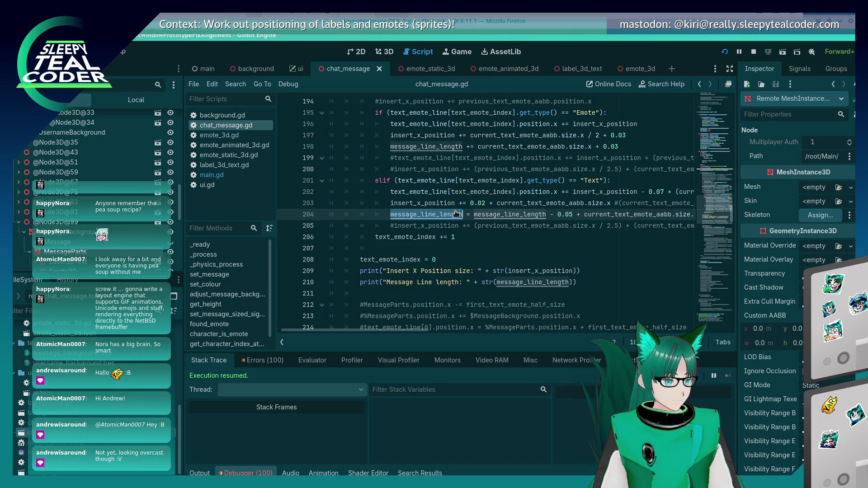
key(ctrl+f)
key(shift+Return)
key(shift+Return)
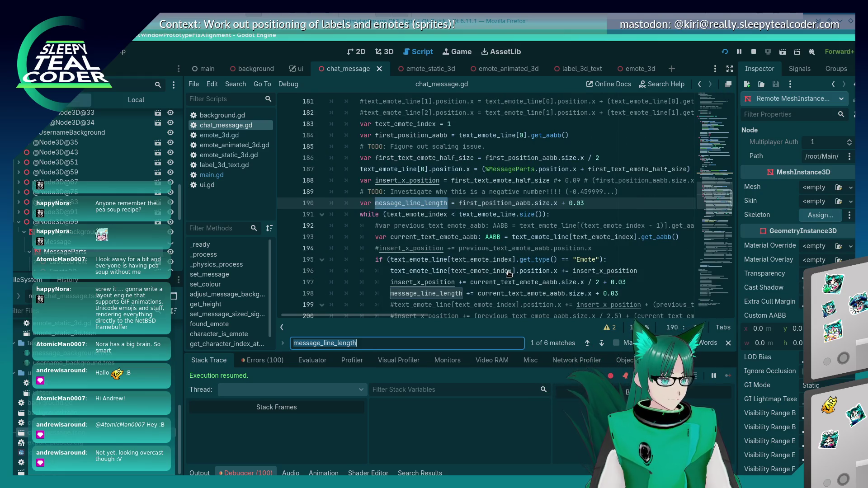
key(shift+Return)
key(shift+Return)
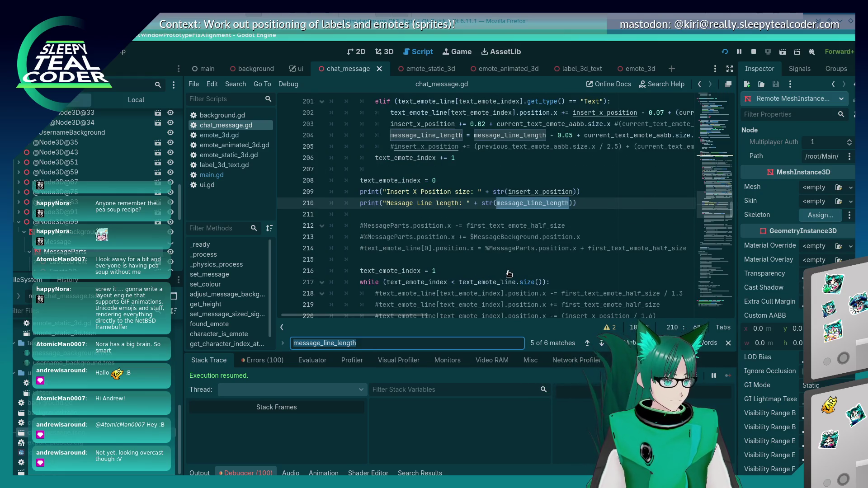
key(Escape)
Step: Comment out message_line_length on lines 210, 204, 198 and 190, and save the script
key(ctrl+k)
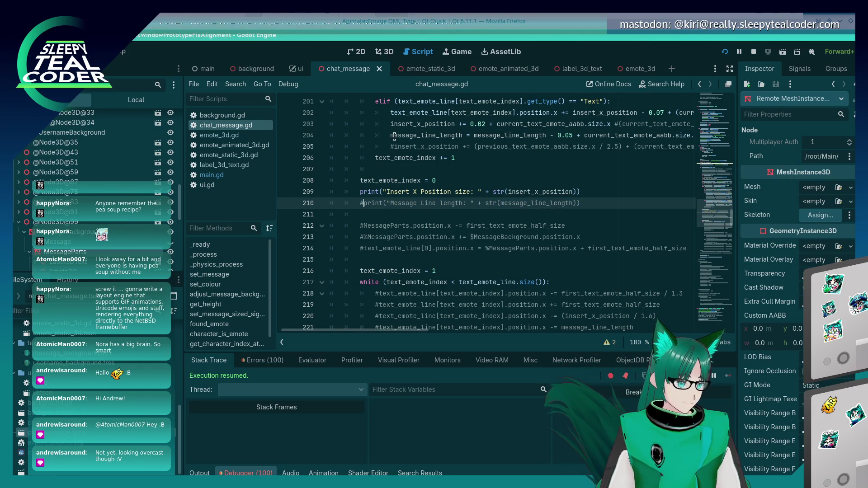
click(395, 136)
key(ctrl+k)
key(Up)
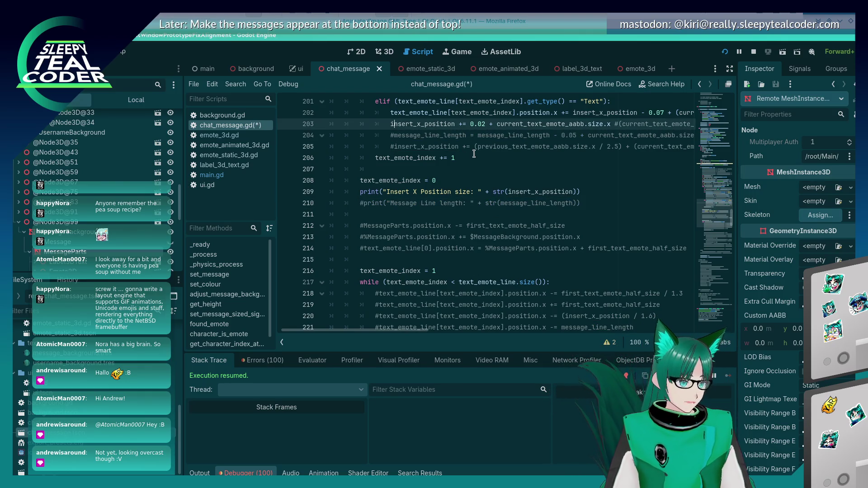
key(Up)
key(Up)
key(Up)
key(Down)
key(Down)
key(Down)
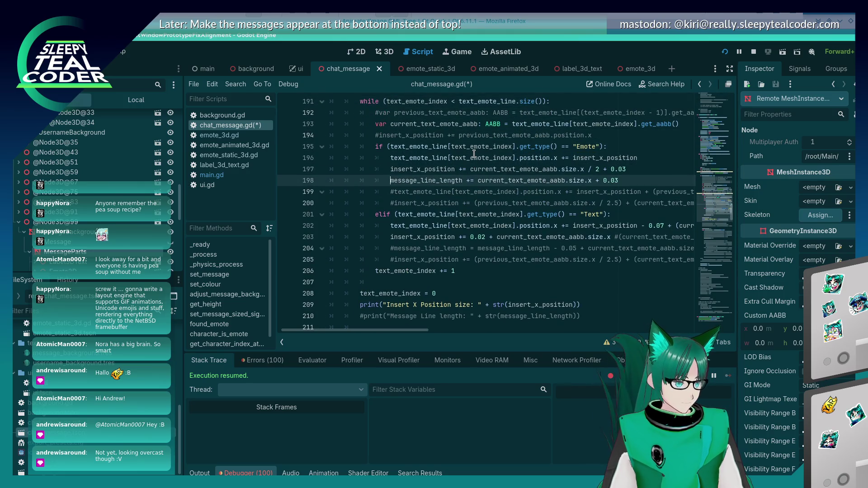
key(ctrl+k)
key(Up)
key(Up)
key(Up)
key(Home)
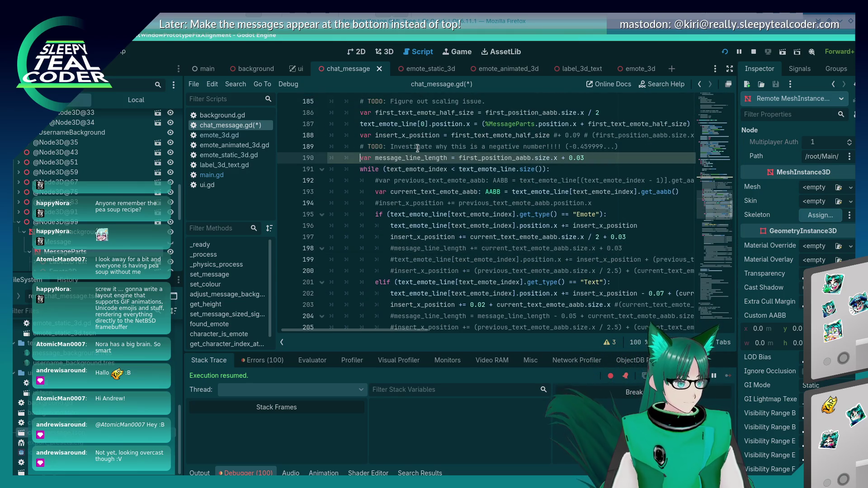
key(ctrl+k)
key(ctrl+s)
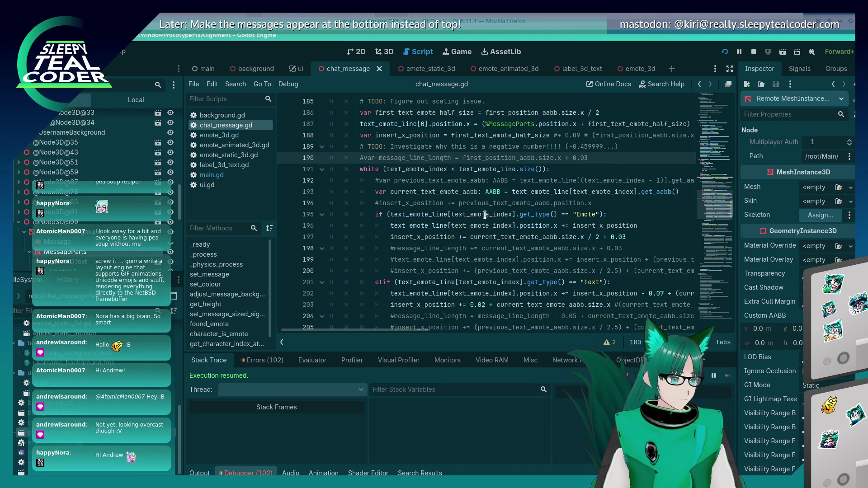
key(alt+Tab)
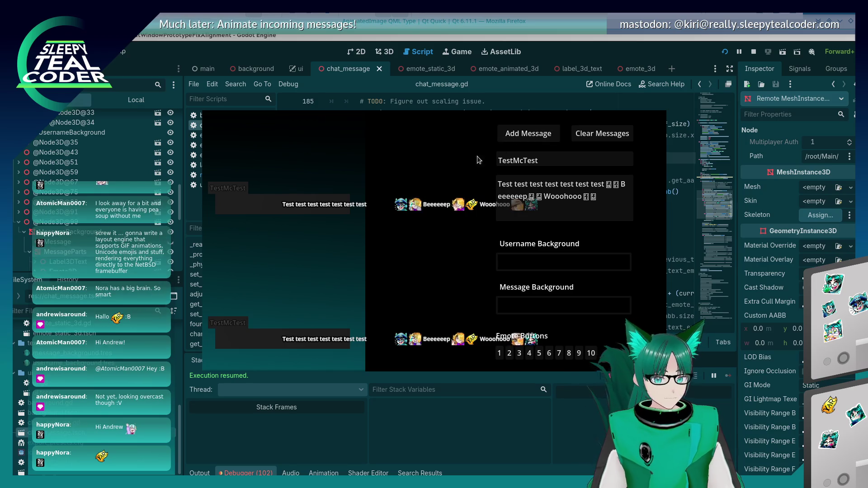
Step: Add another test message in the running chat prototype
key(Tab)
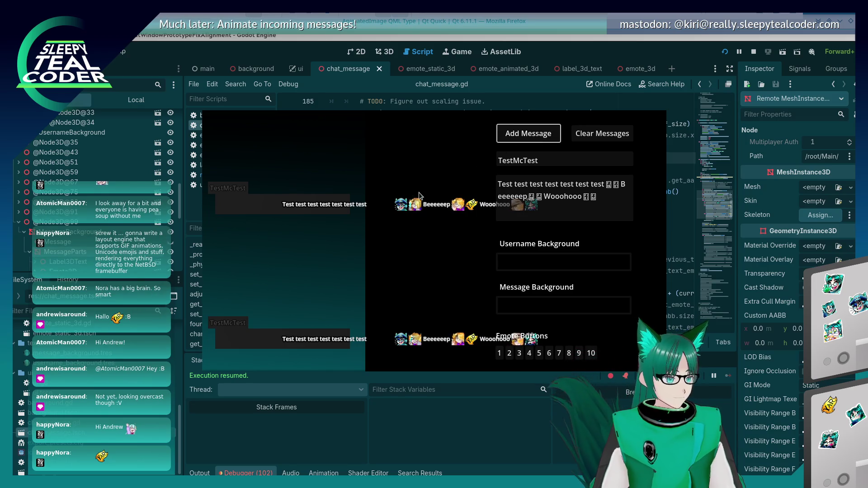
key(Return)
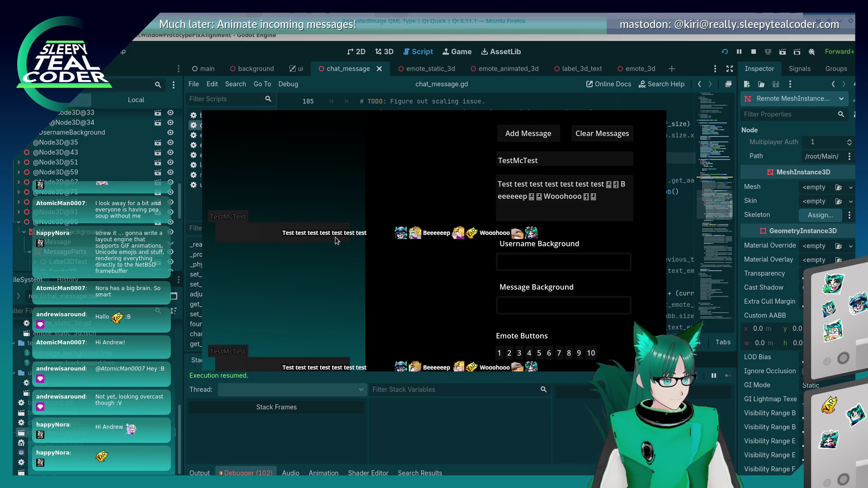
Step: Drop the half-size offset from line 187's first-element x position, then rerun with a test message
key(F8)
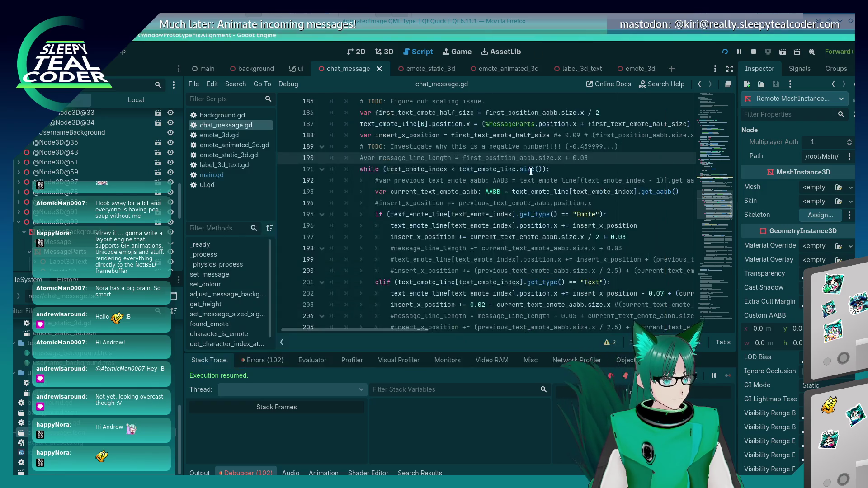
scroll(479, 263, up, 3)
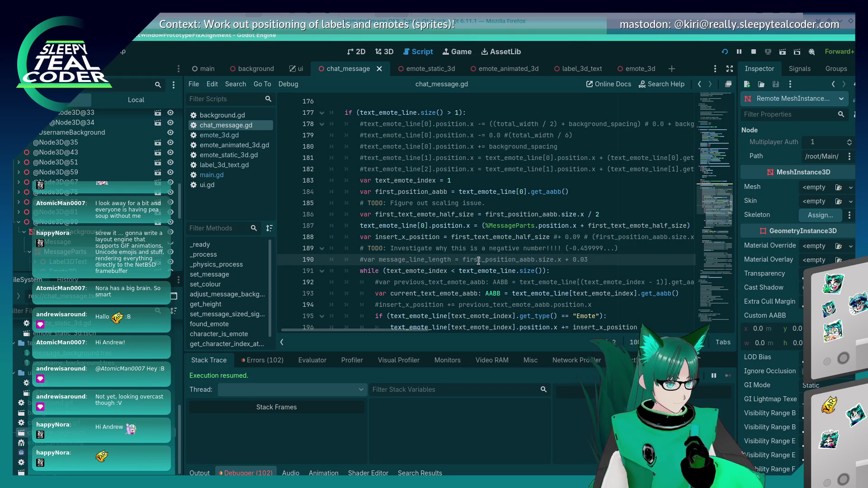
click(478, 226)
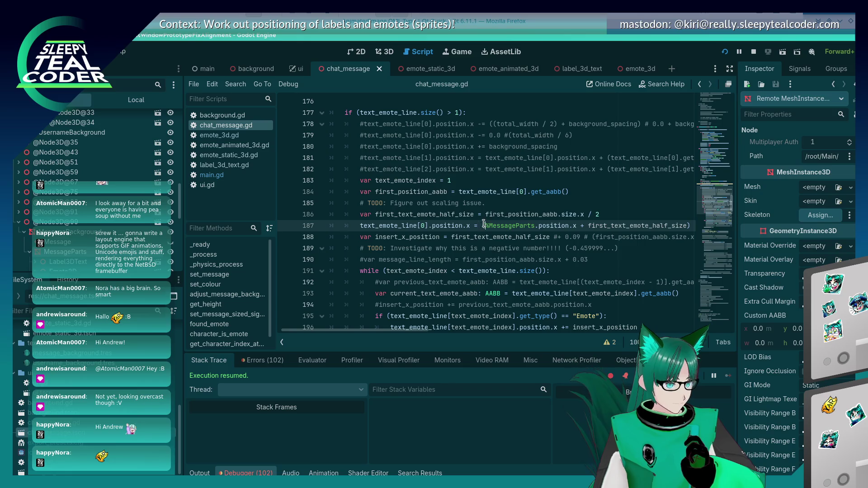
key(Delete)
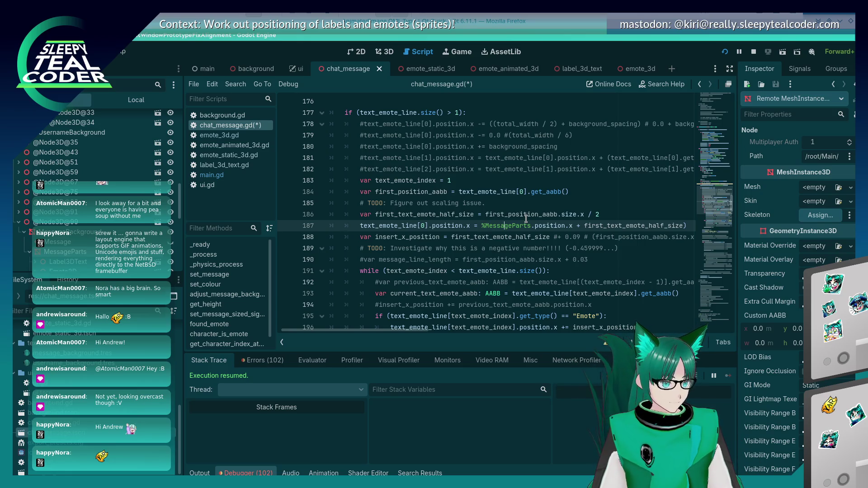
key(Right)
key(Right)
key(Right)
key(F5)
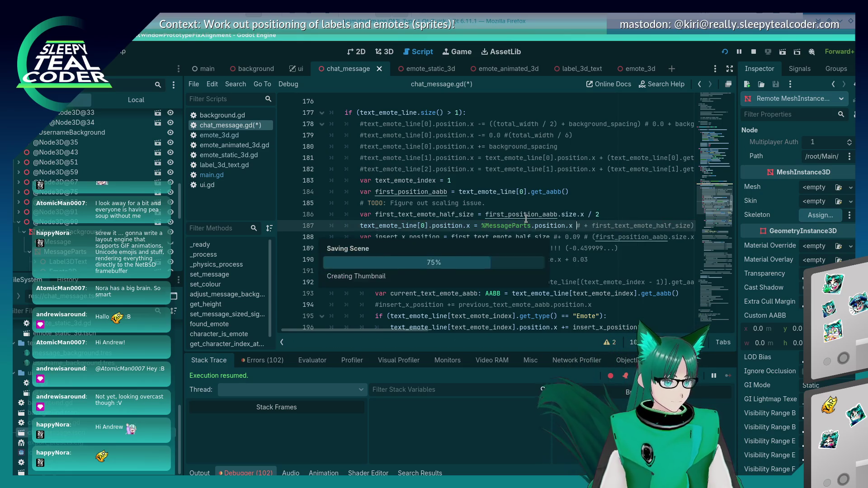
click(511, 132)
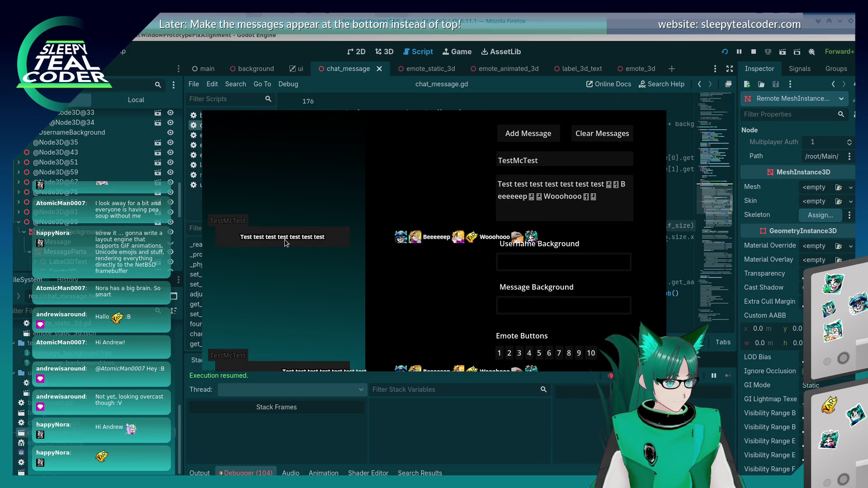
Step: Restore first_text_emote_half_size on line 187, adding '(' before %MessageParts, and add a test message
click(532, 88)
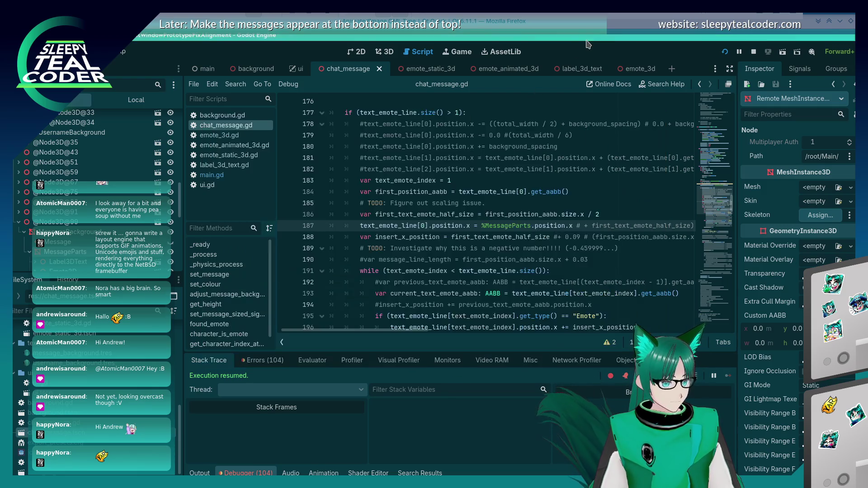
click(581, 225)
key(BackSpace)
key(ctrl+Left)
key(ctrl+Left)
key(ctrl+Left)
text(()
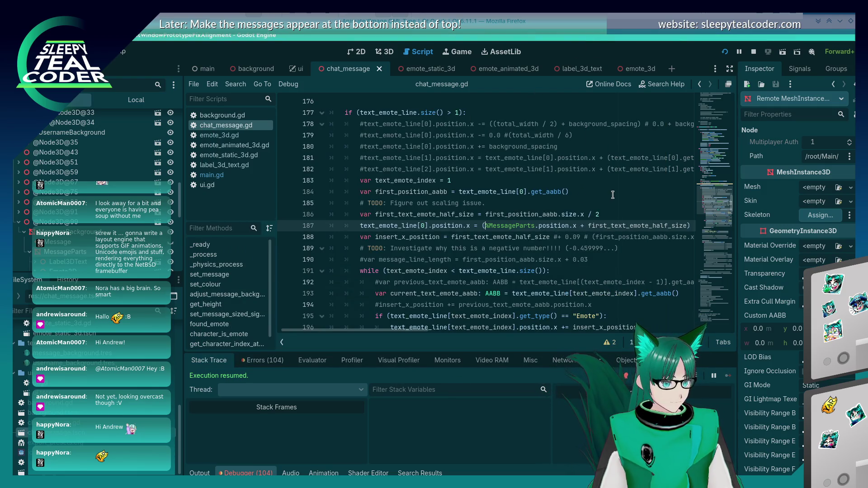
key(alt+Tab)
click(535, 133)
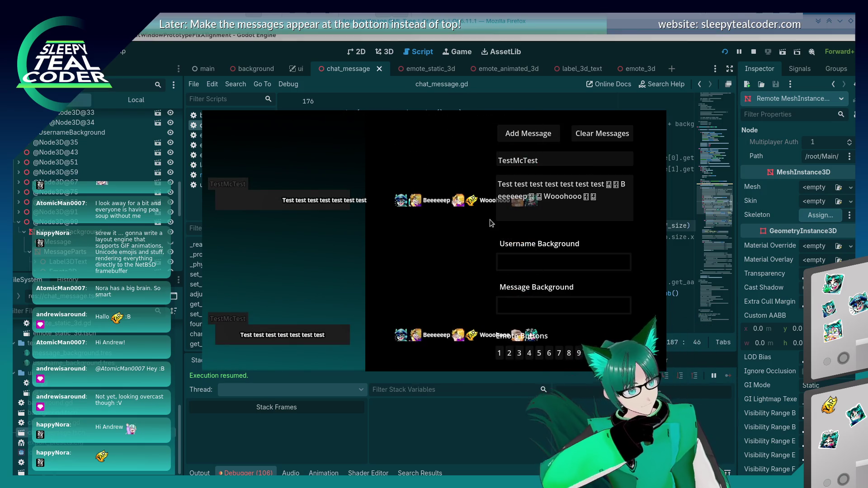
key(alt+Tab)
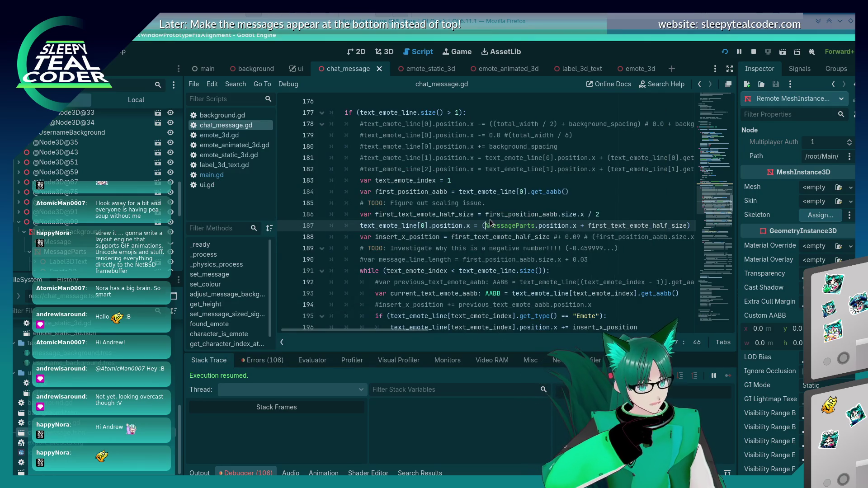
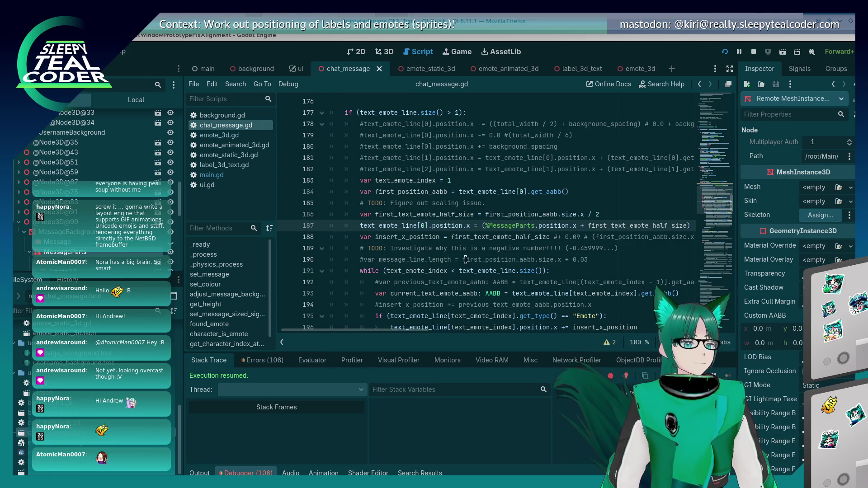
Step: Run the project with F5, add a test chat message, and return to the script editor
click(445, 214)
click(443, 225)
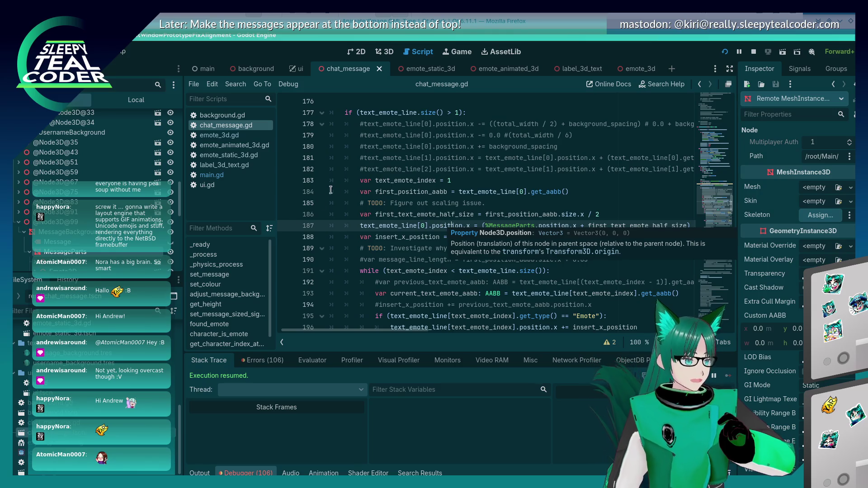
scroll(389, 262, down, 2)
scroll(392, 260, up, 1)
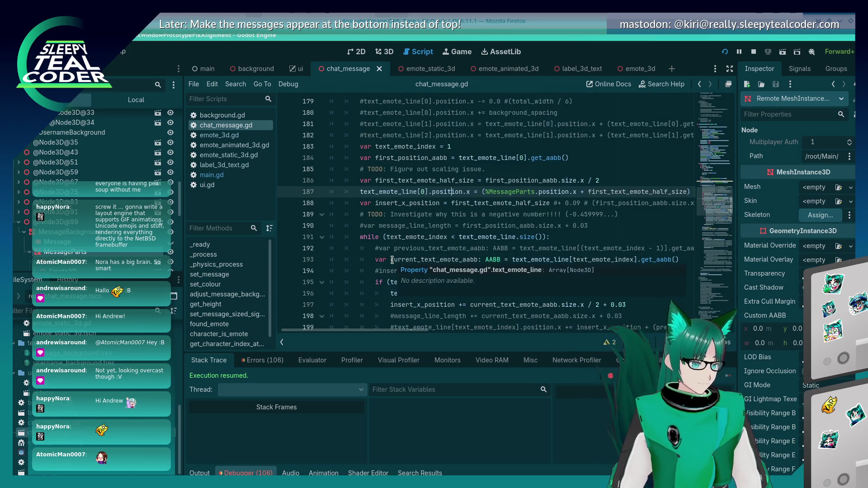
key(F5)
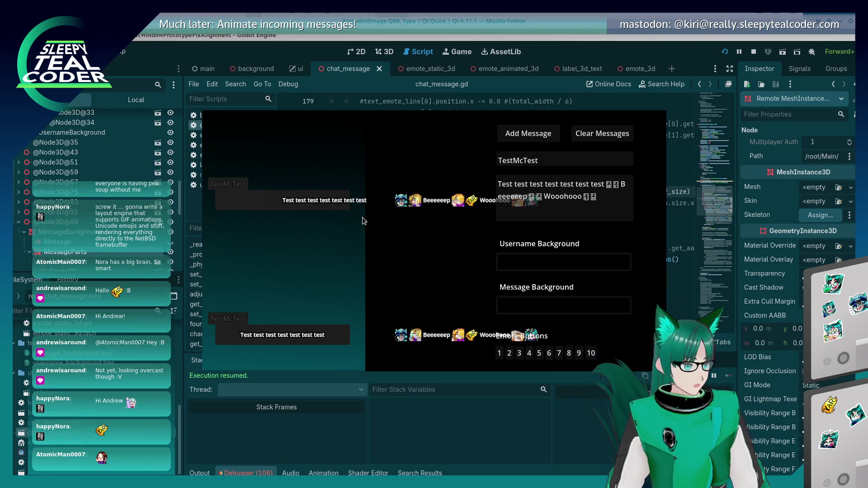
key(Return)
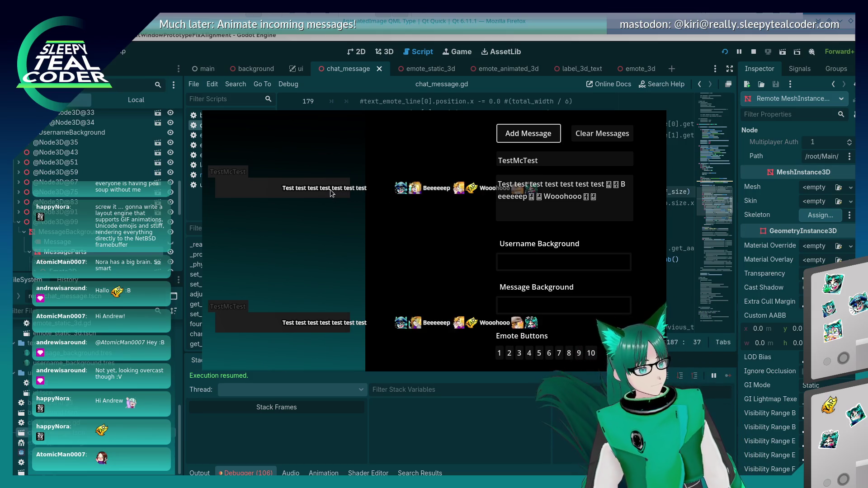
click(353, 197)
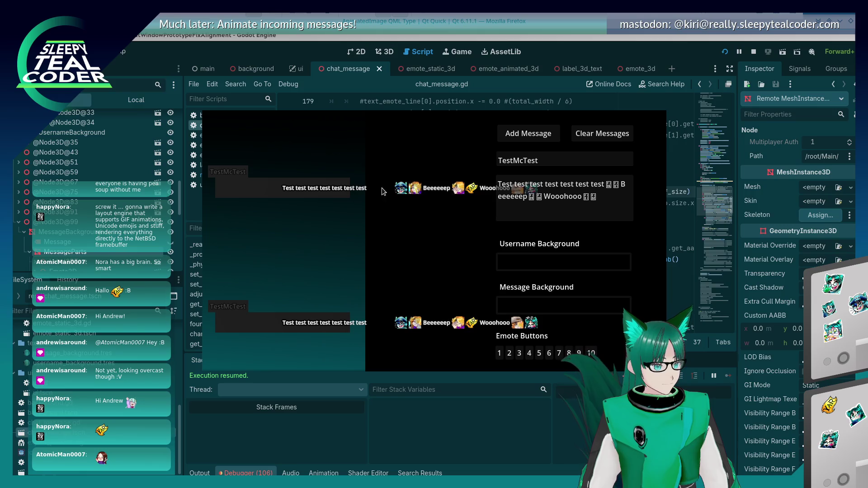
click(558, 51)
Step: Insert '0.0' as insert_x_position's starting value on line 188, rerun, and add a message
scroll(517, 209, down, 2)
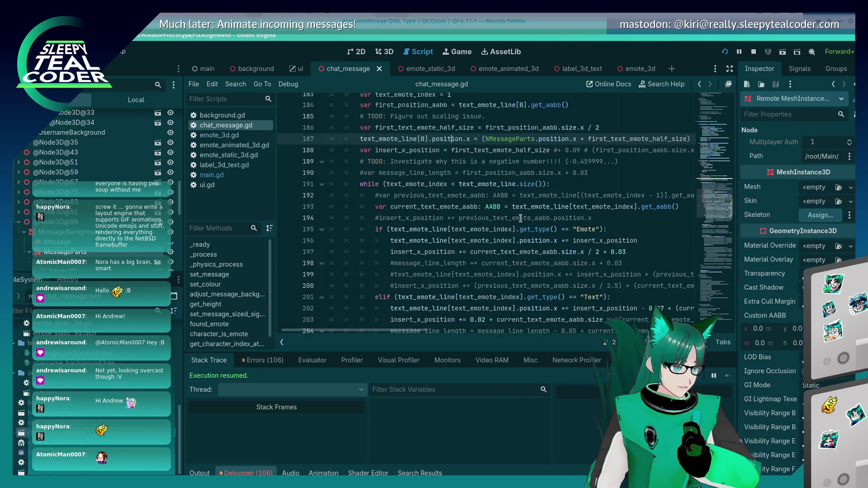
scroll(521, 218, down, 2)
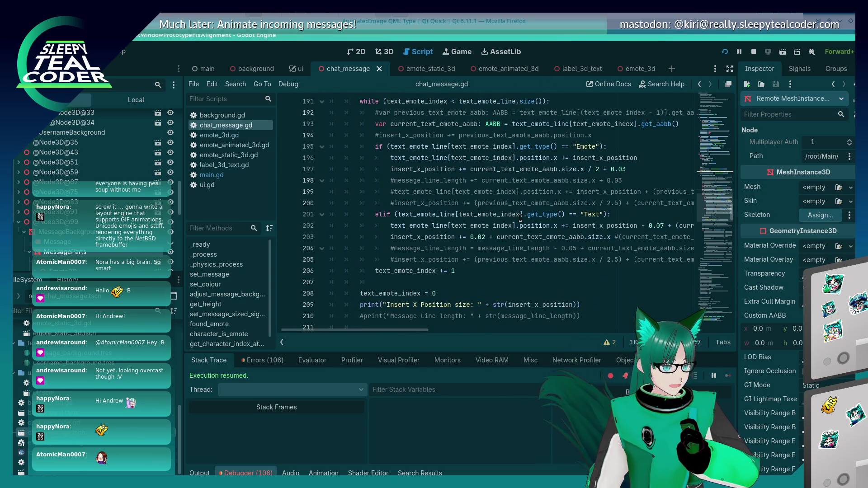
scroll(434, 271, up, 3)
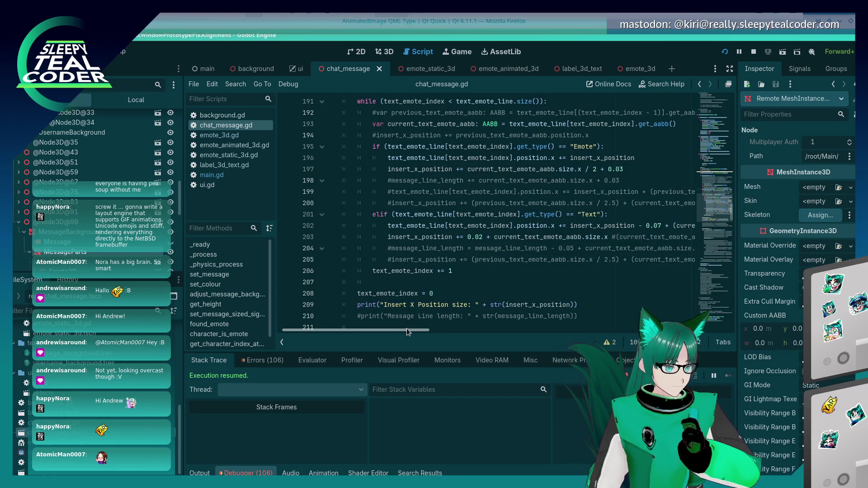
mouse_move(434, 271)
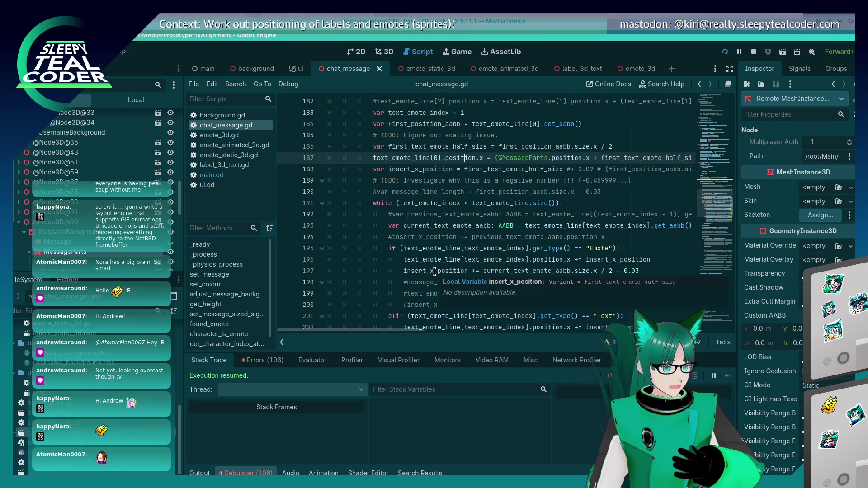
click(463, 171)
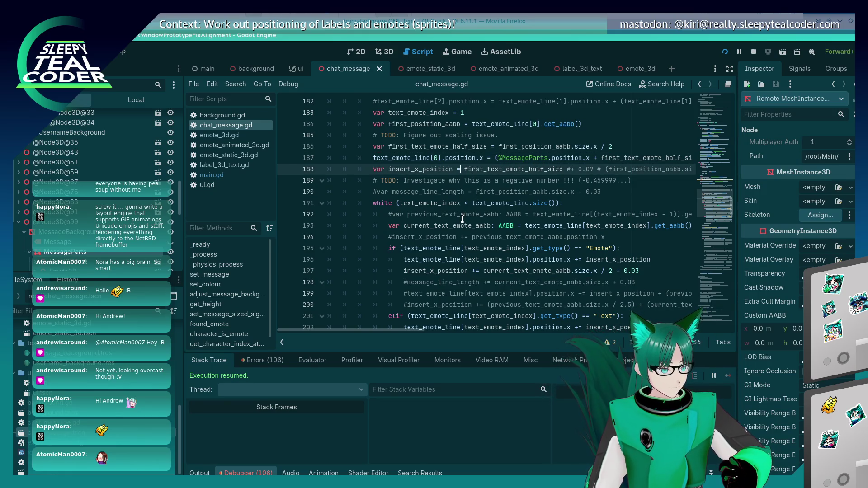
key(Right)
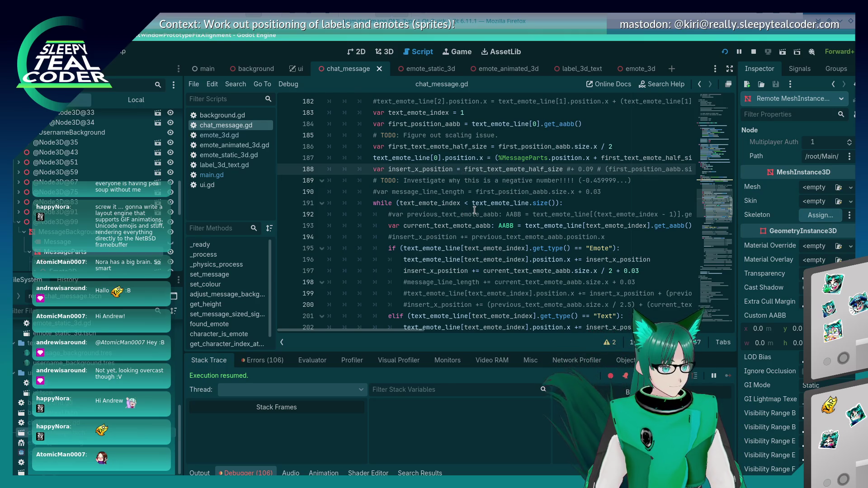
text(0.0)
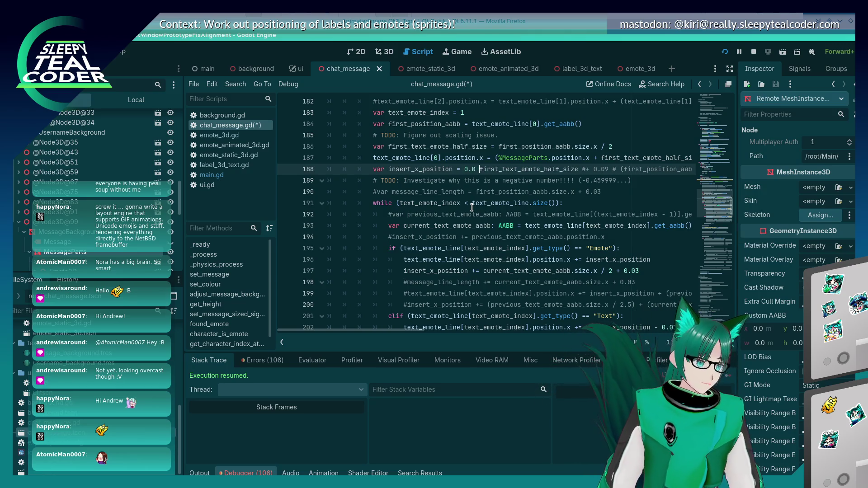
key(F5)
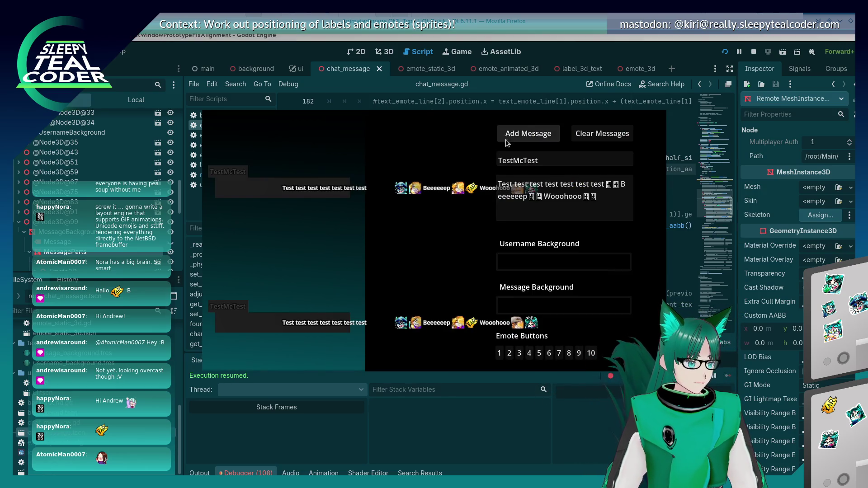
click(507, 143)
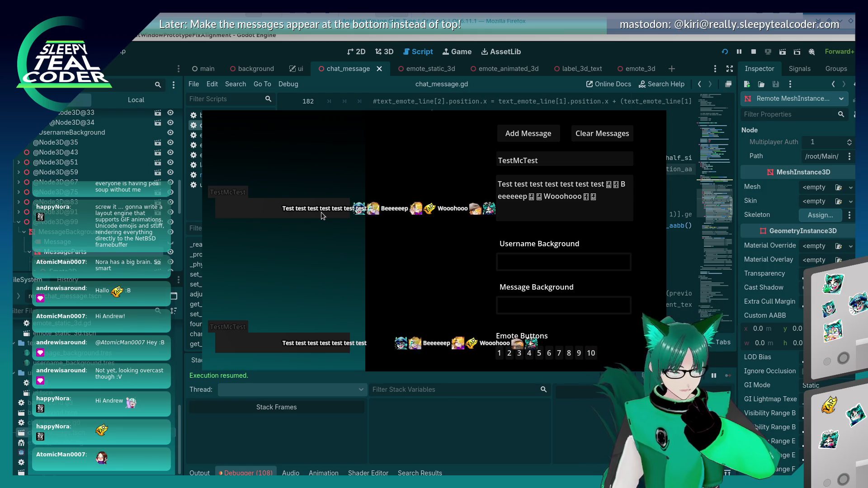
click(465, 100)
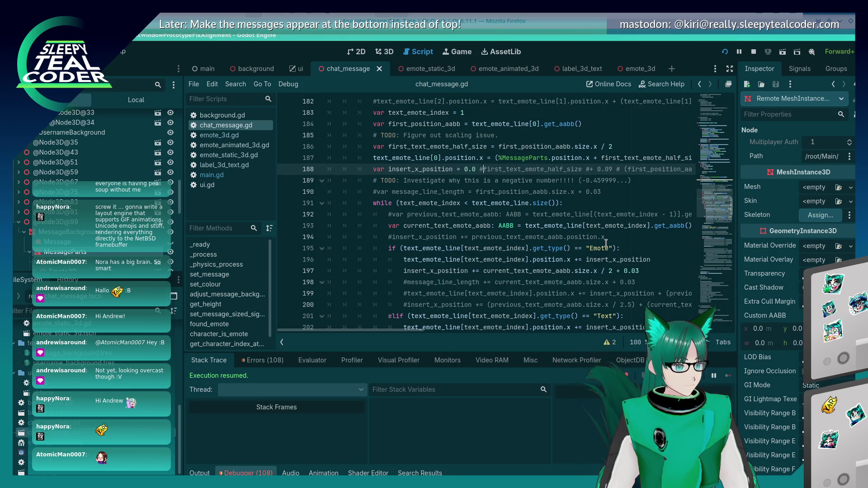
scroll(604, 244, down, 2)
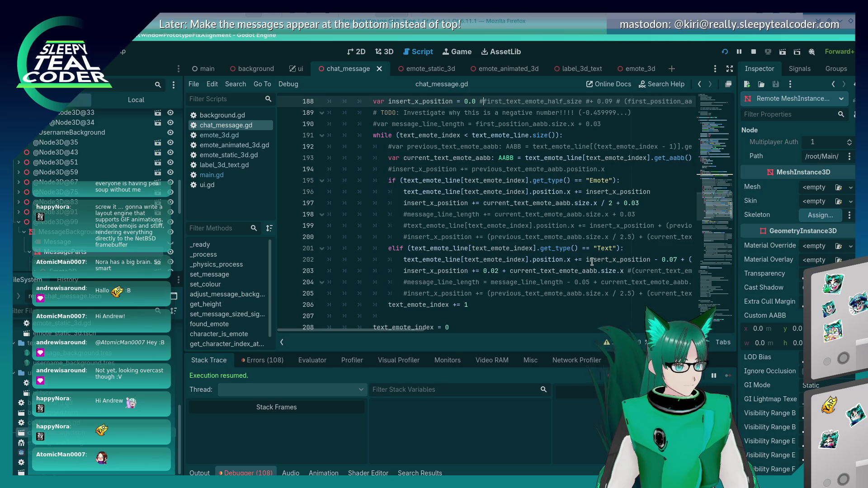
scroll(593, 253, up, 1)
click(587, 226)
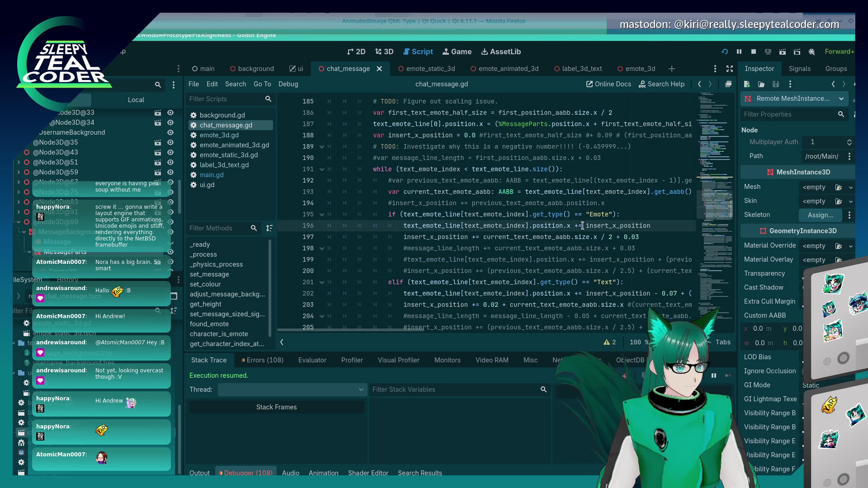
text(#)
key(Left)
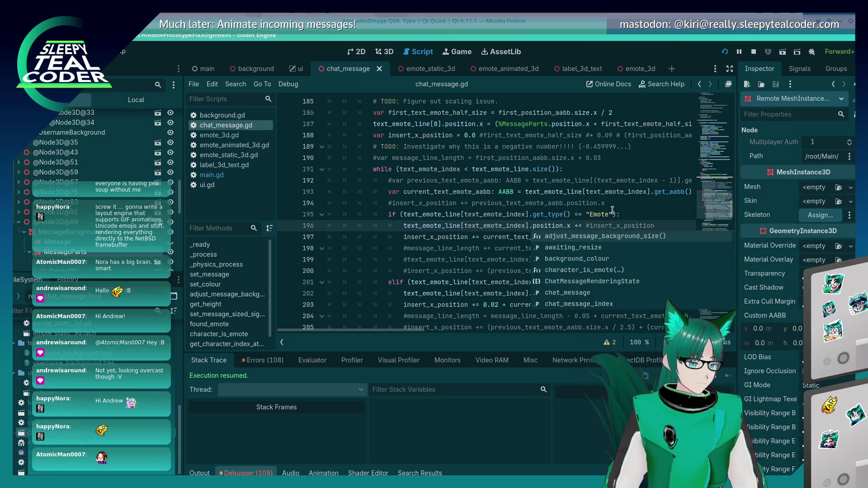
text(0.0)
key(F5)
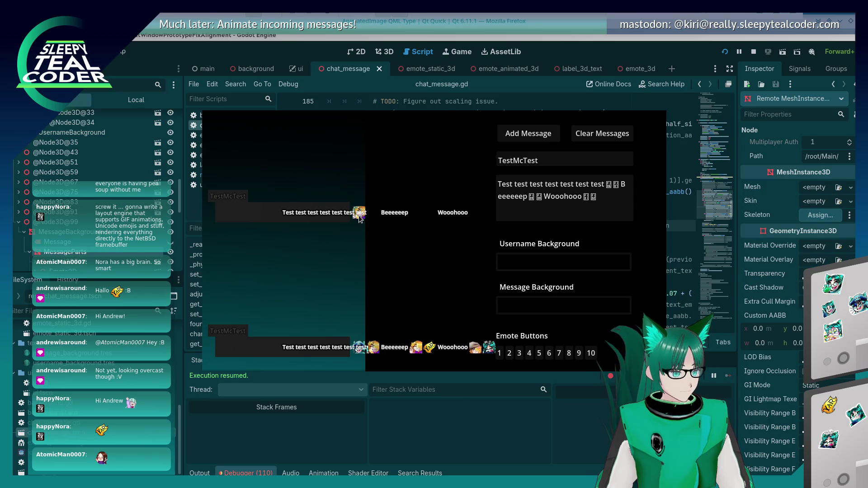
click(614, 50)
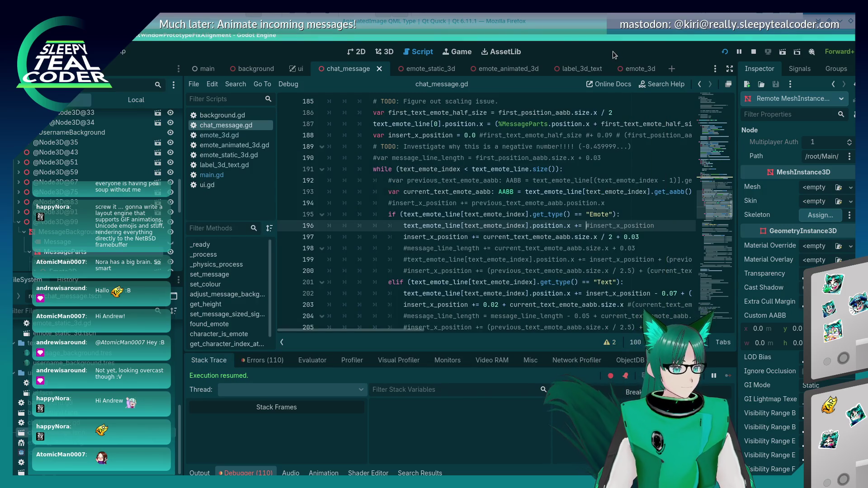
scroll(618, 223, down, 2)
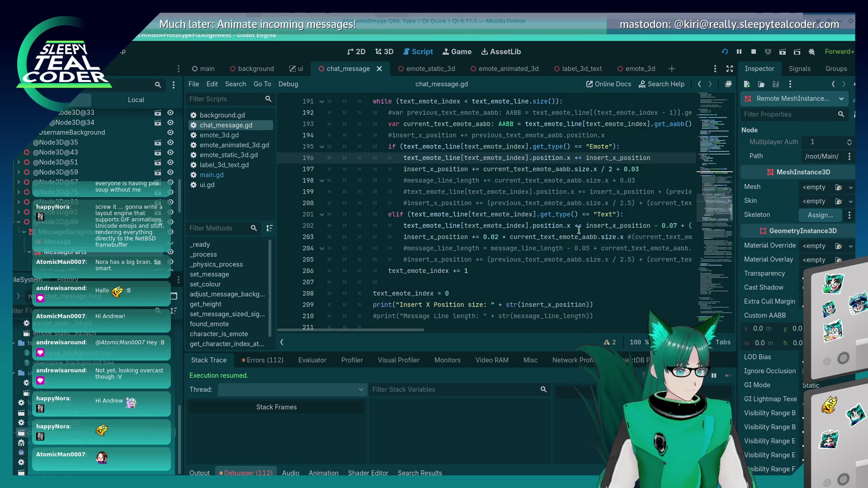
click(618, 225)
key(ctrl+Left)
text(#)
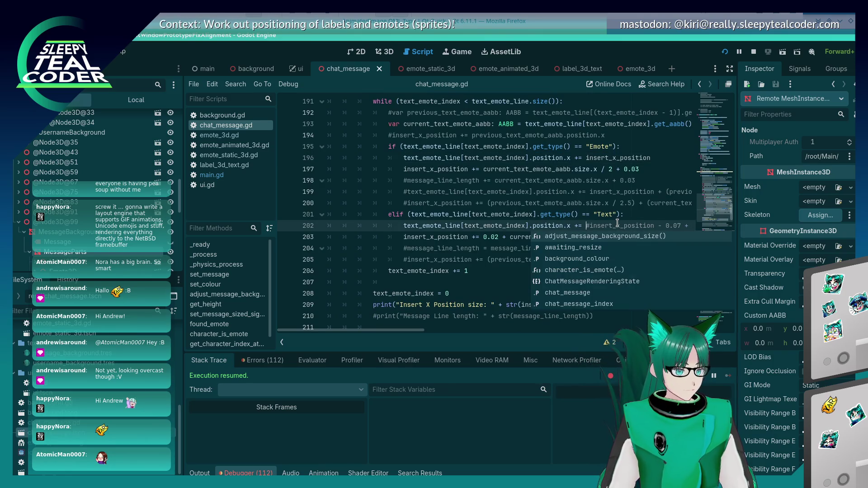
key(Left)
key(Left)
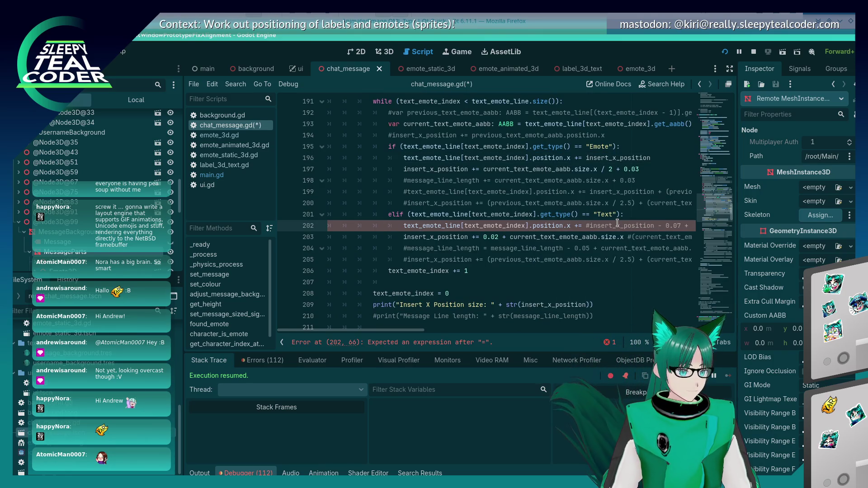
key(BackSpace)
key(Right)
text(0.0)
key(ctrl+s)
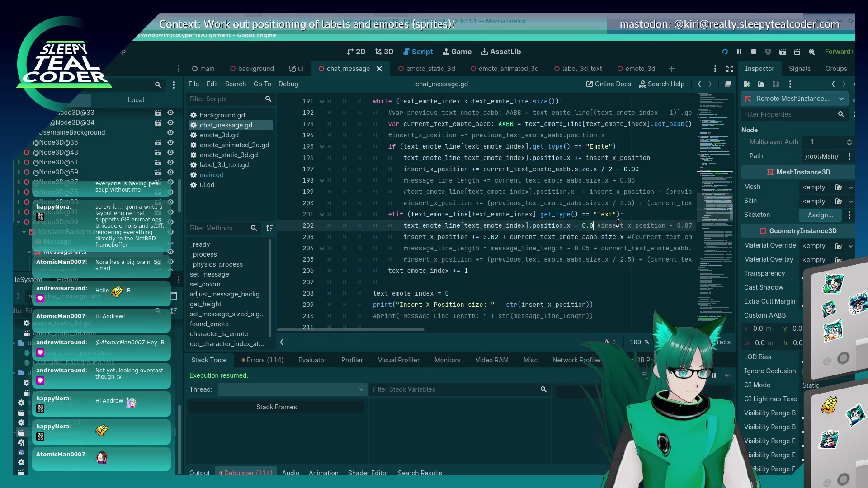
key(F5)
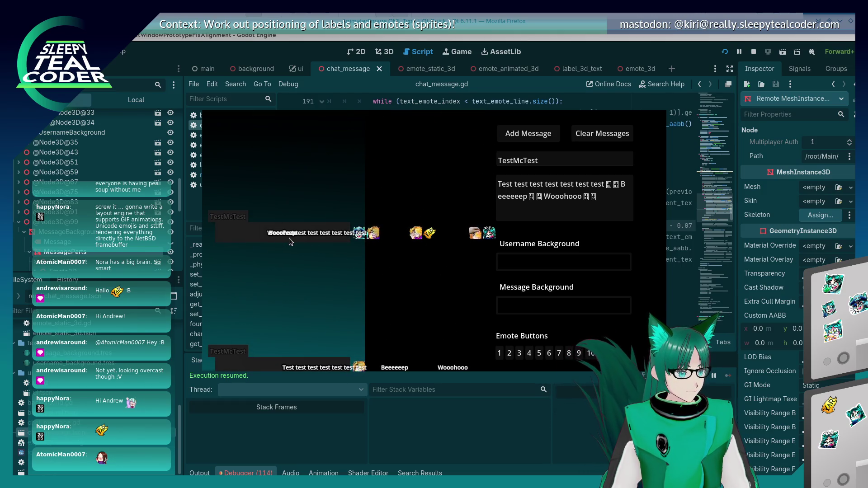
click(615, 53)
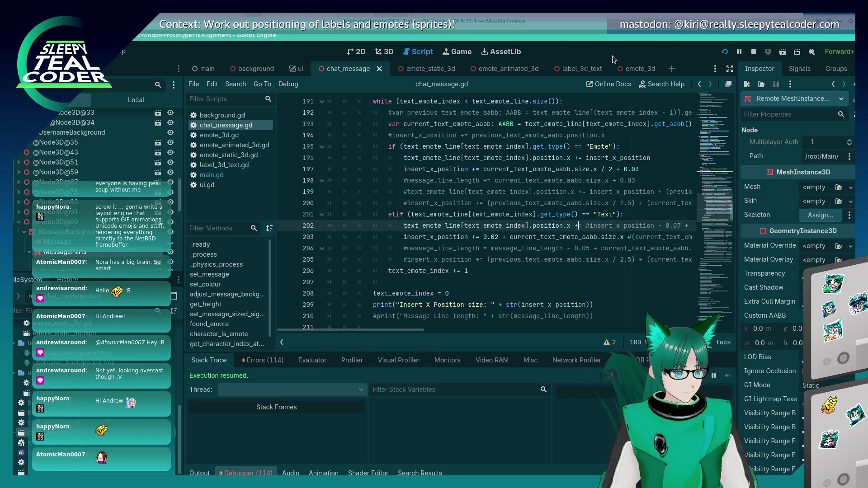
key(Delete)
key(Delete)
text(=)
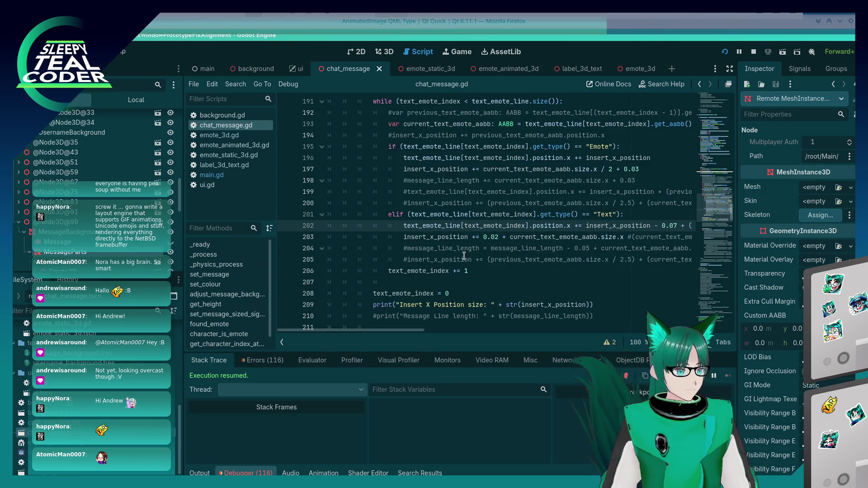
scroll(464, 256, down, 3)
drag(730, 224, 729, 324)
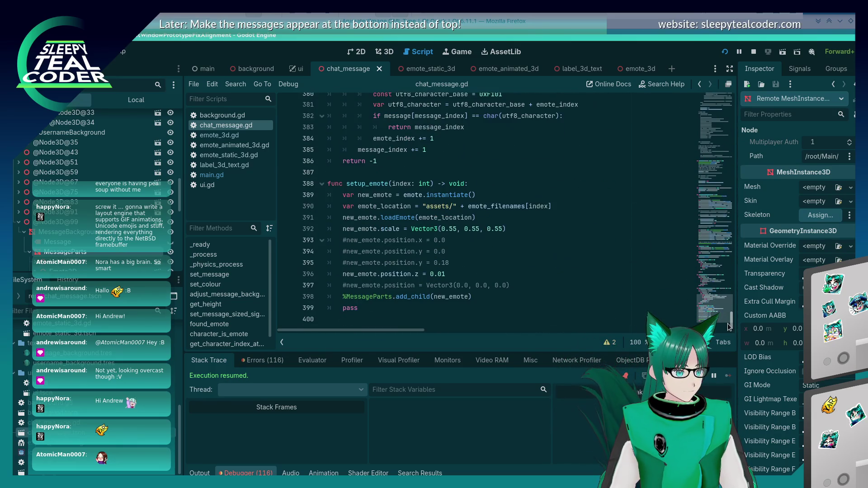
Step: Duplicate the emote's position.y line as an x reset, then run and add a test message
click(487, 259)
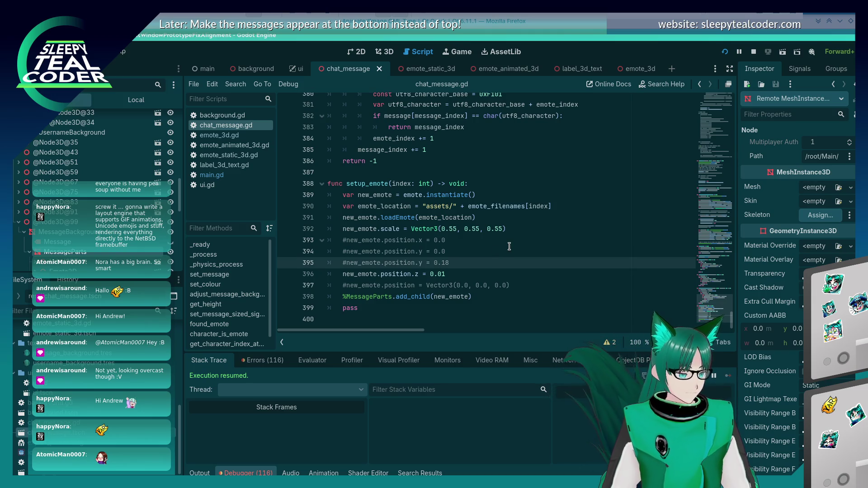
key(ctrl+f)
text(Vector3)
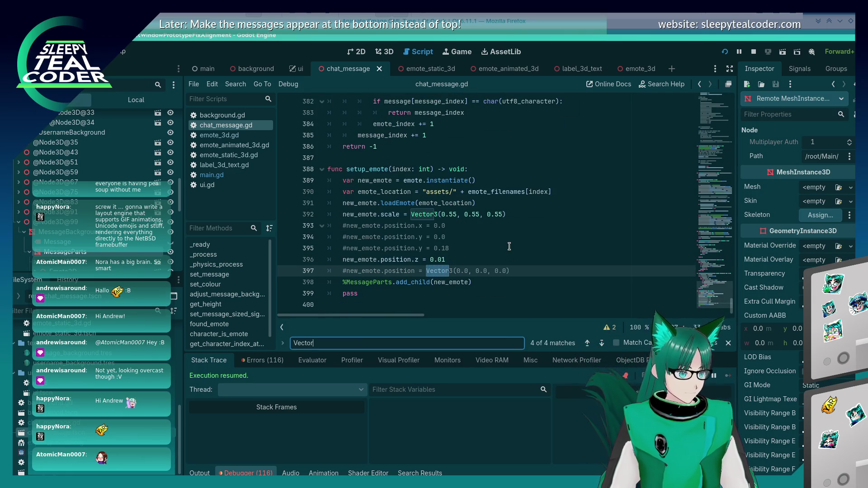
text(()
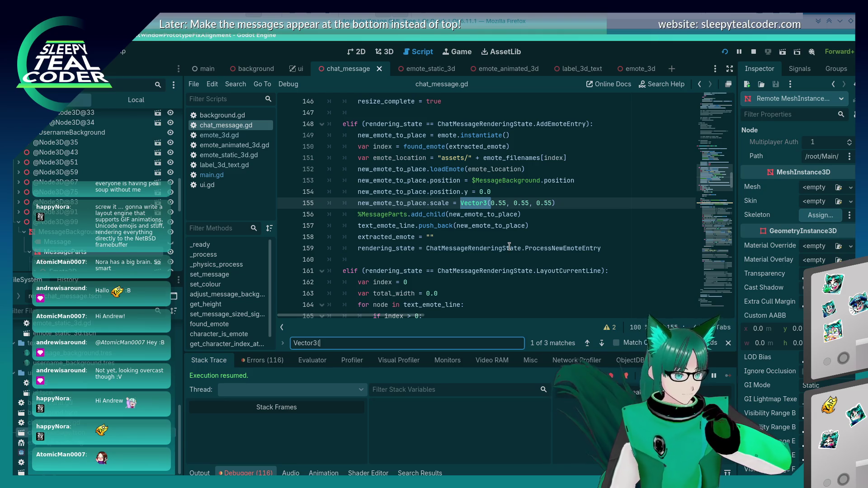
key(Escape)
key(Up)
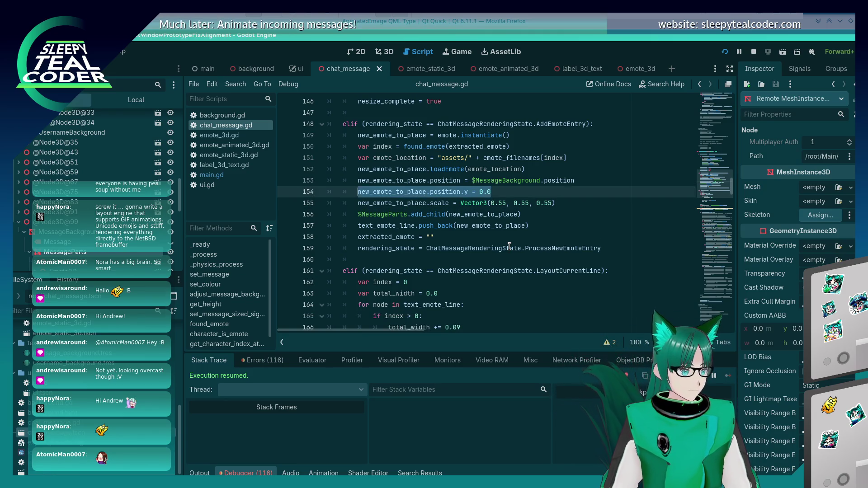
key(ctrl+shift+d)
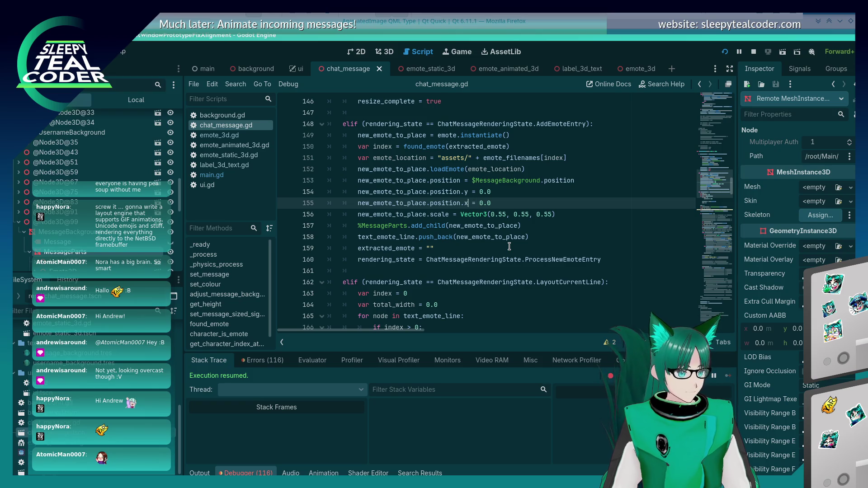
key(F5)
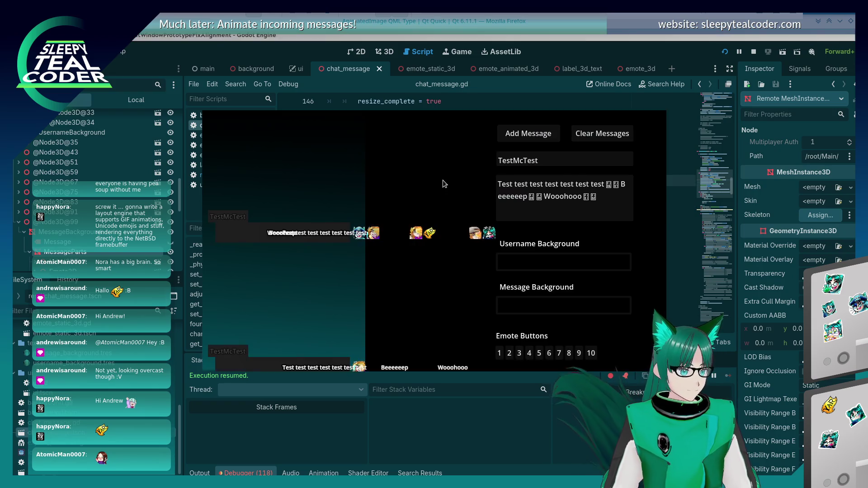
click(523, 135)
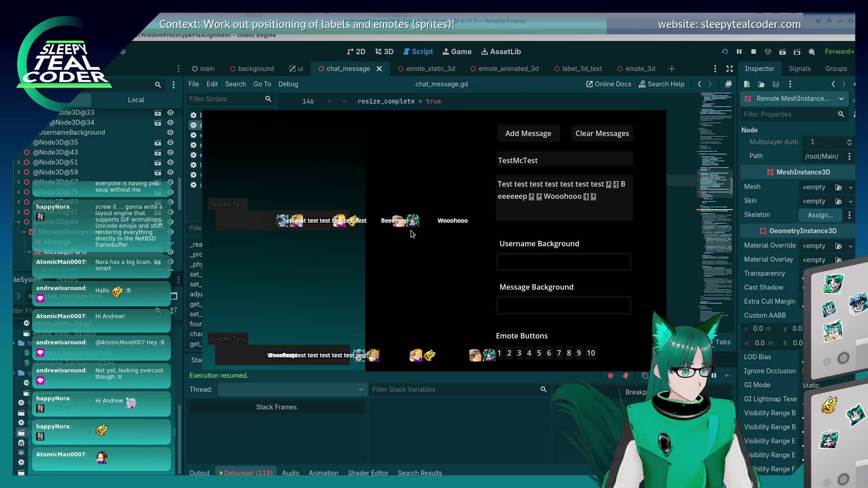
Step: Review chat_message.gd's positioning code and place the caret on line 197
click(564, 44)
scroll(438, 254, up, 10)
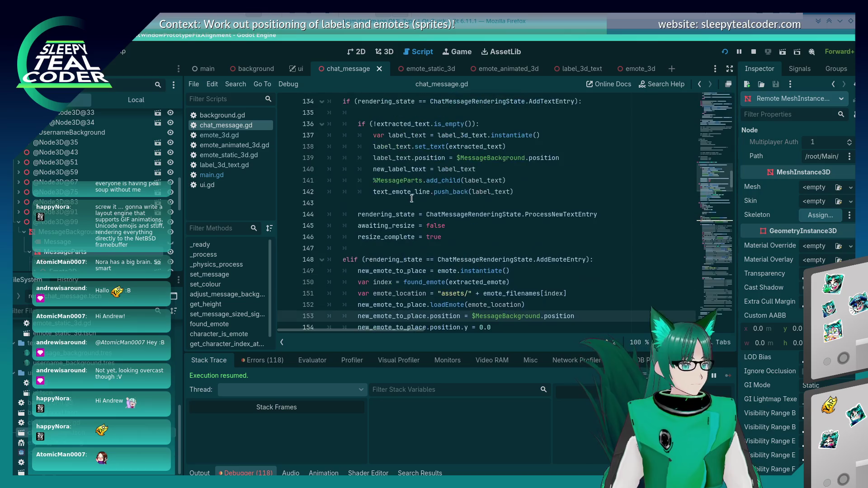
scroll(438, 254, down, 7)
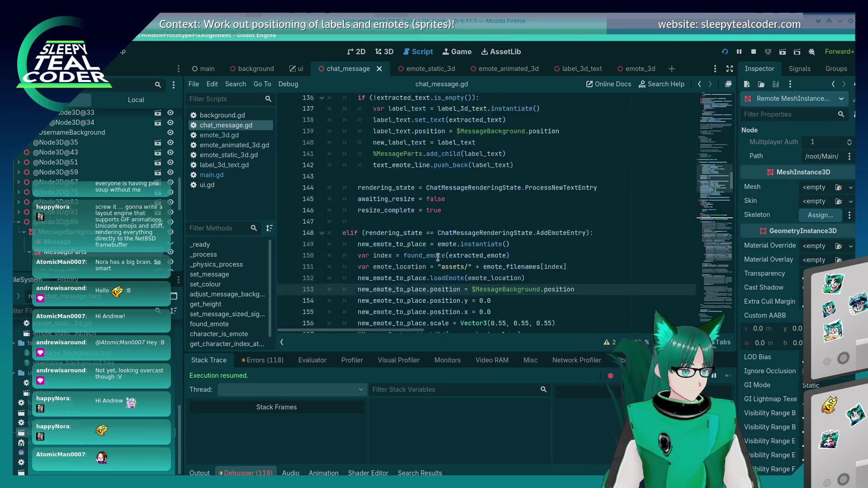
scroll(438, 256, up, 8)
scroll(437, 257, up, 13)
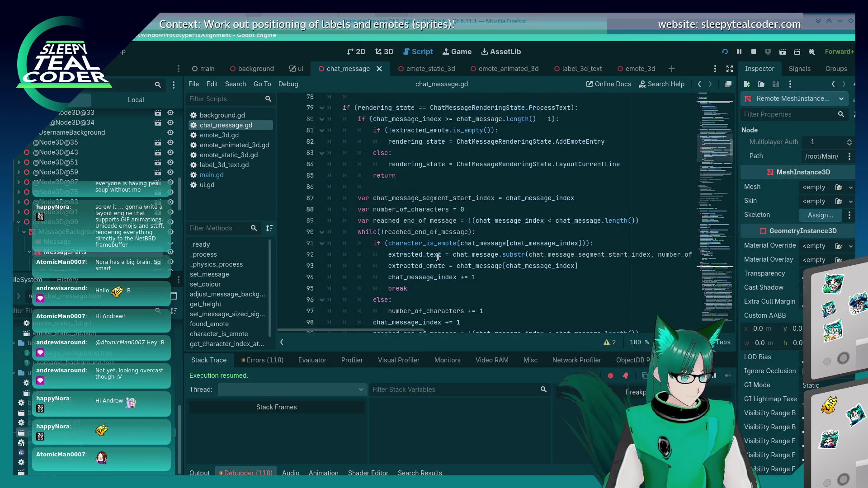
scroll(437, 258, up, 3)
scroll(720, 186, down, 10)
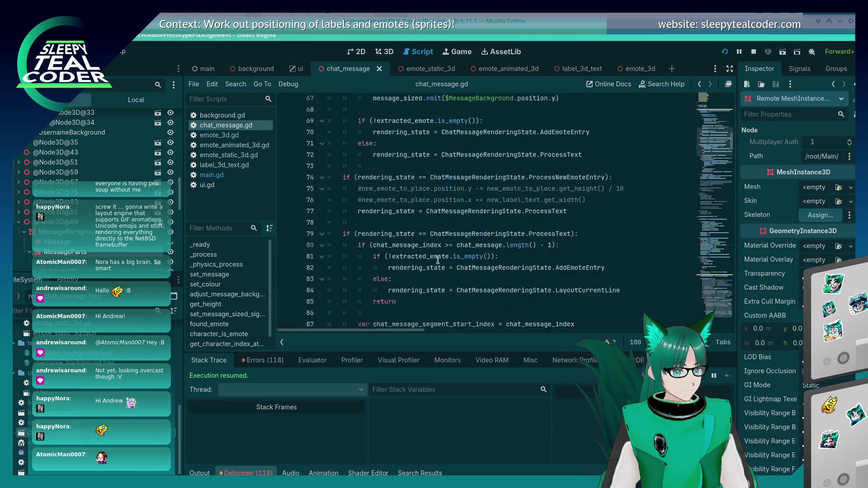
mouse_move(729, 146)
mouse_down()
mouse_move(724, 277)
mouse_move(726, 219)
mouse_up()
scroll(573, 248, up, 3)
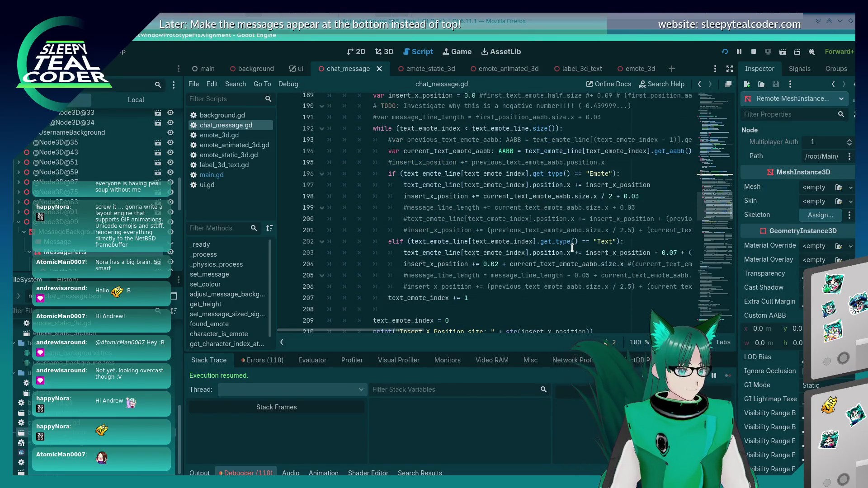
scroll(572, 248, up, 4)
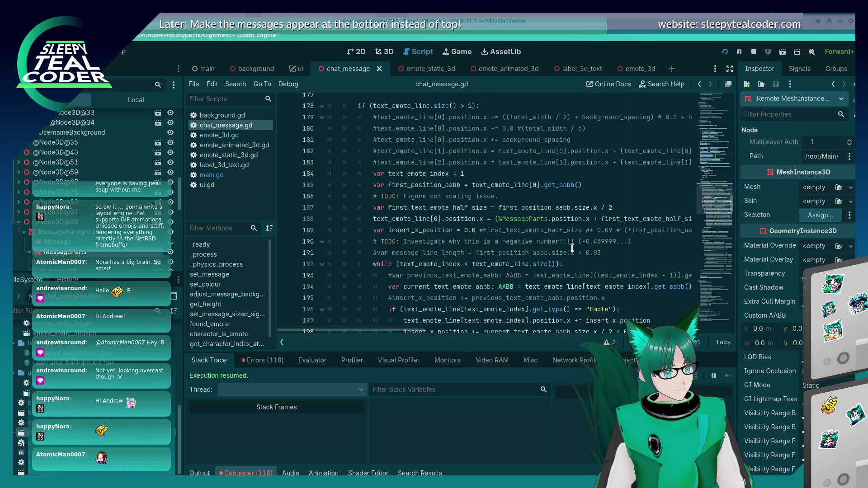
scroll(572, 248, down, 2)
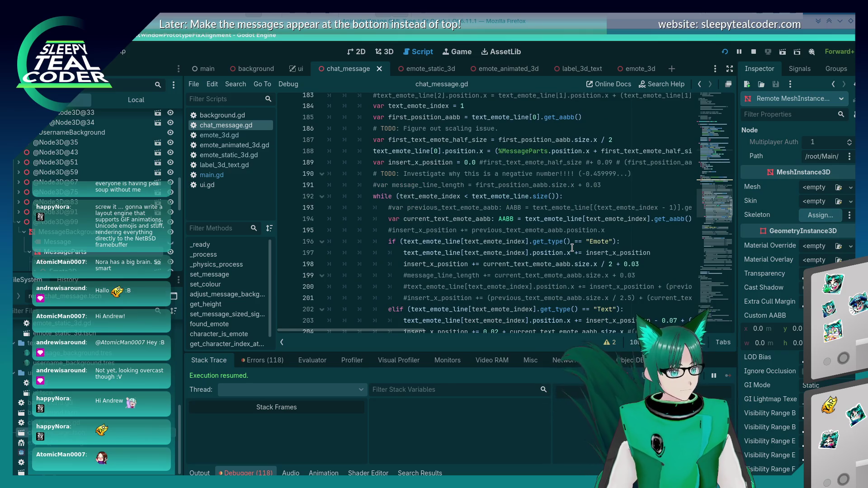
scroll(572, 248, down, 2)
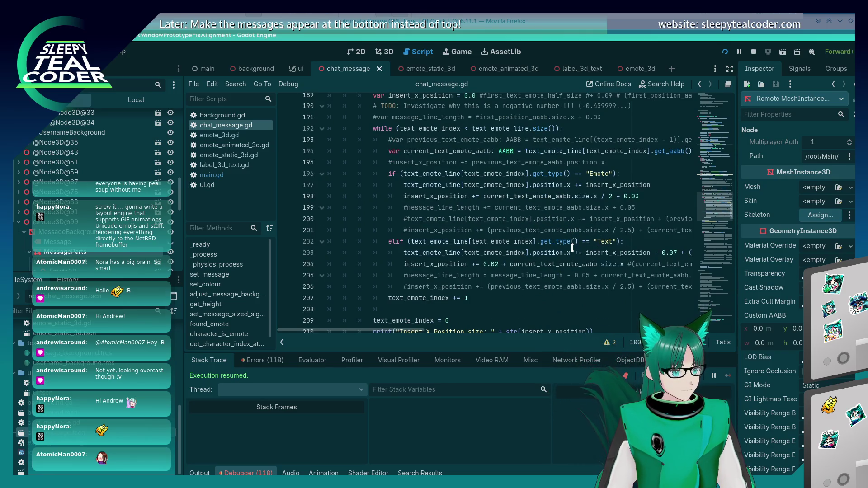
scroll(572, 247, up, 1)
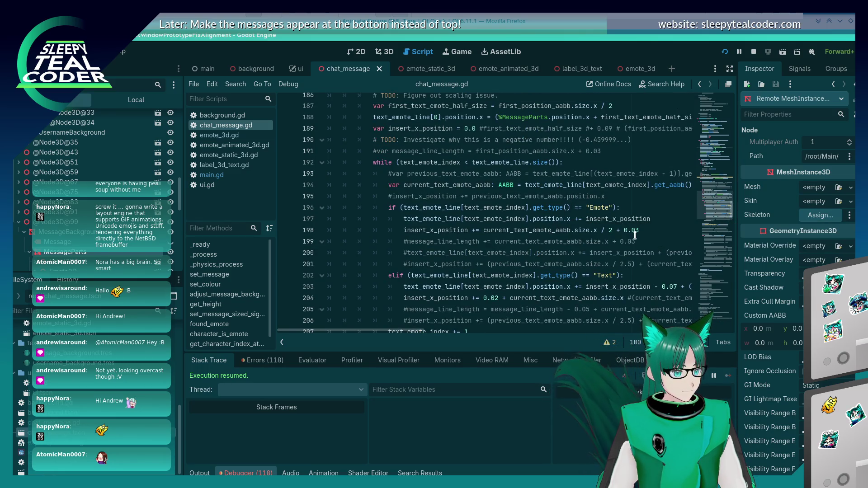
click(606, 219)
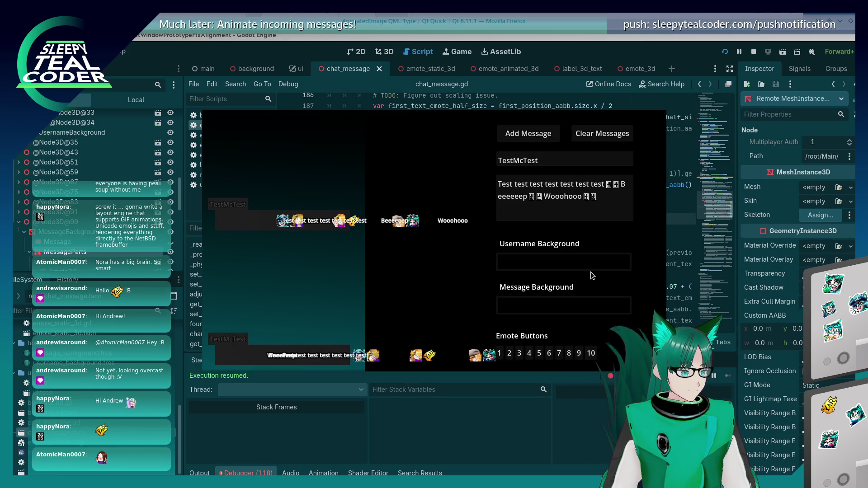
Step: Remove the '0.0 #' placeholder on line 189, then rerun and close the game
key(alt+Tab)
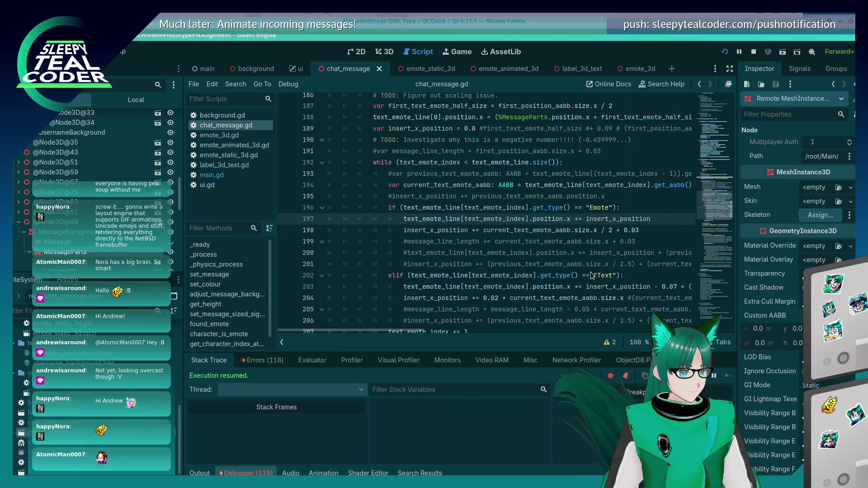
scroll(575, 245, up, 1)
scroll(511, 169, up, 2)
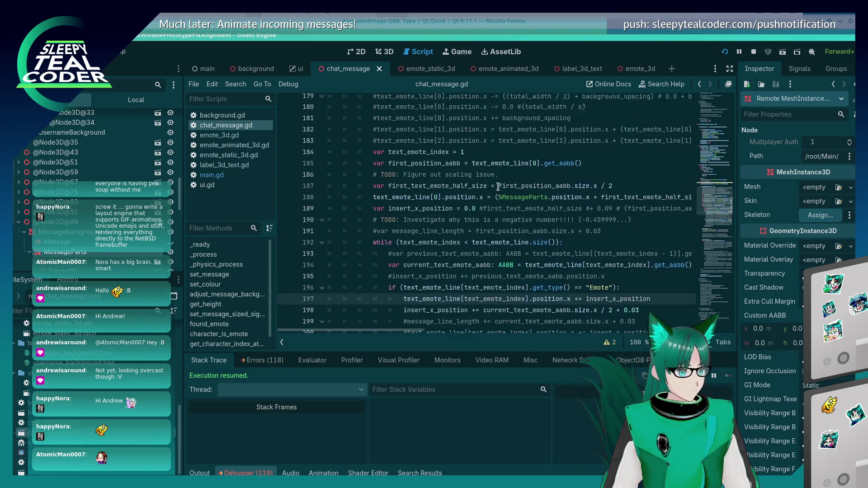
click(481, 230)
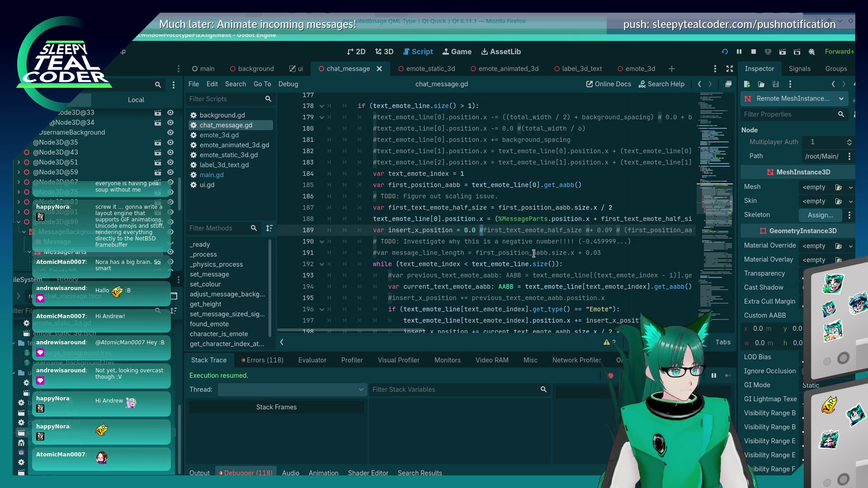
key(Delete)
key(BackSpace)
key(BackSpace)
key(BackSpace)
key(F5)
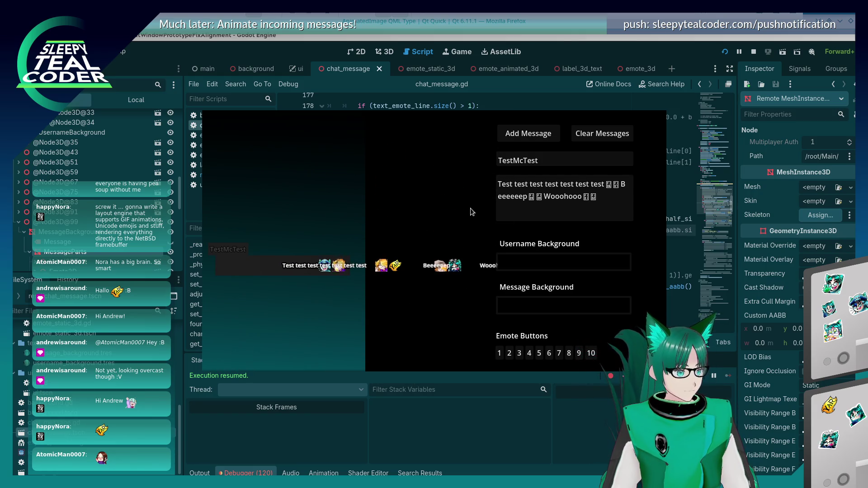
key(F8)
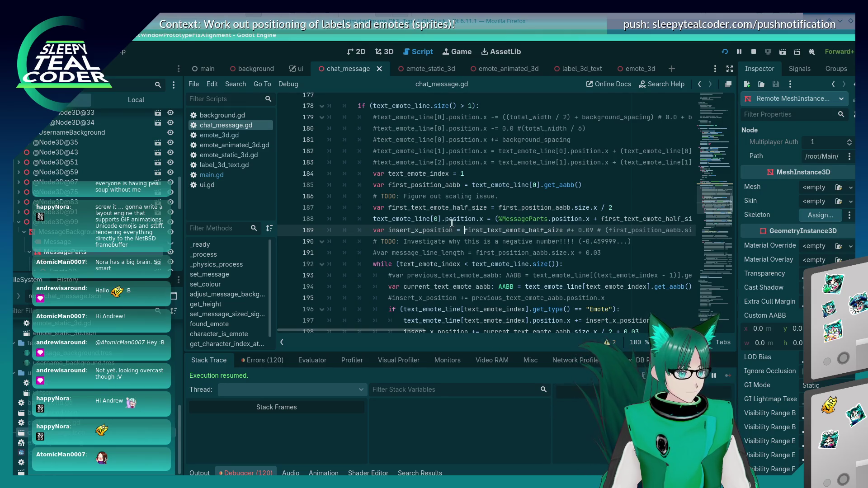
Step: Replace first_text_emote_half_size on line 189 with first_position_aabb.size.x copied from line 187
click(488, 207)
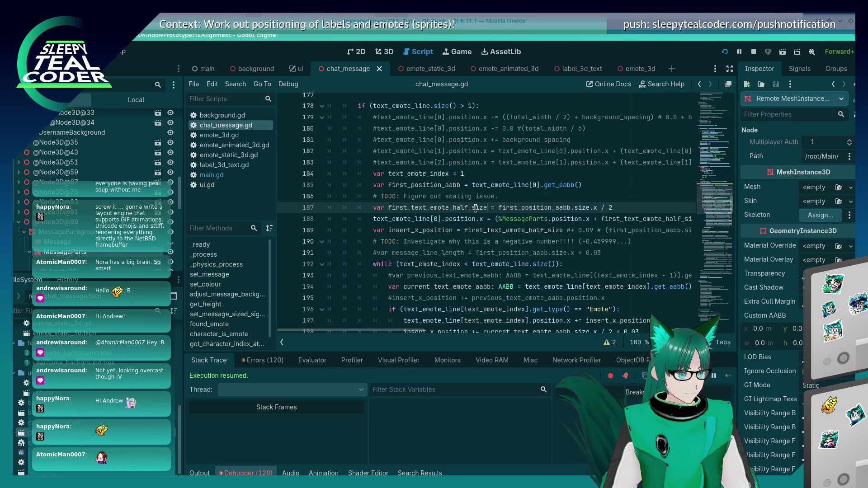
double_click(476, 208)
key(ctrl+f)
key(Return)
key(Return)
key(Return)
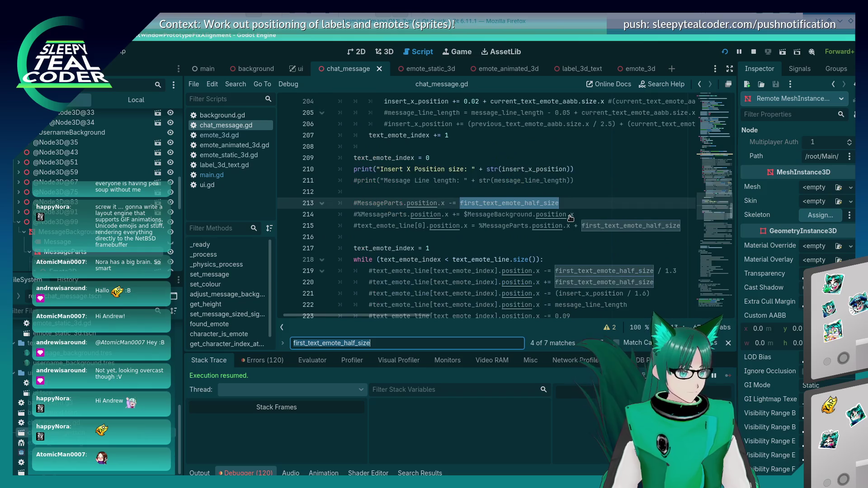
key(shift+Return)
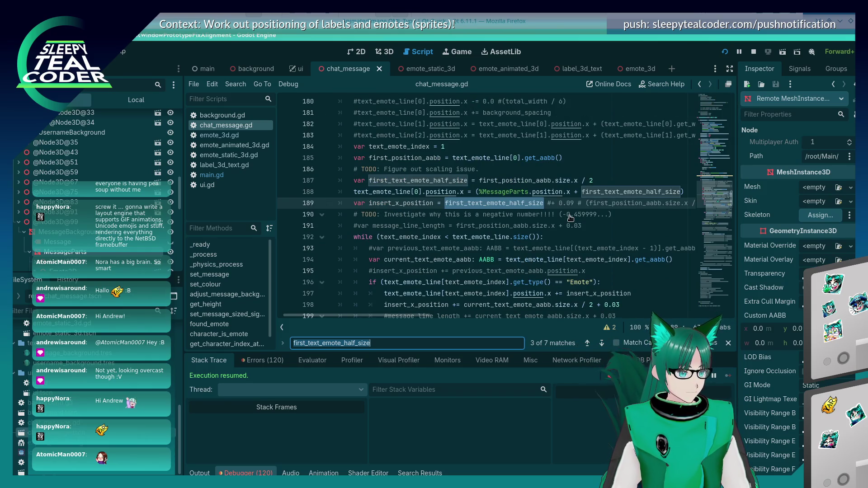
key(shift+Return)
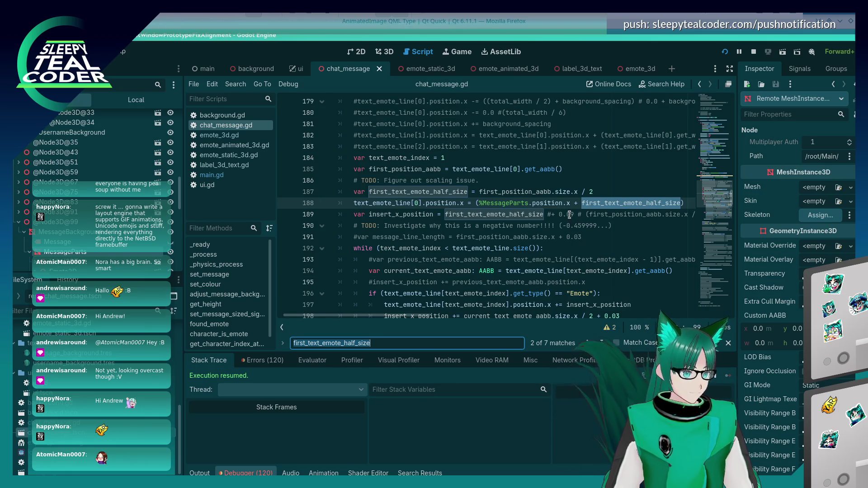
key(Escape)
drag(578, 192, 570, 191)
drag(479, 192, 578, 191)
key(ctrl+c)
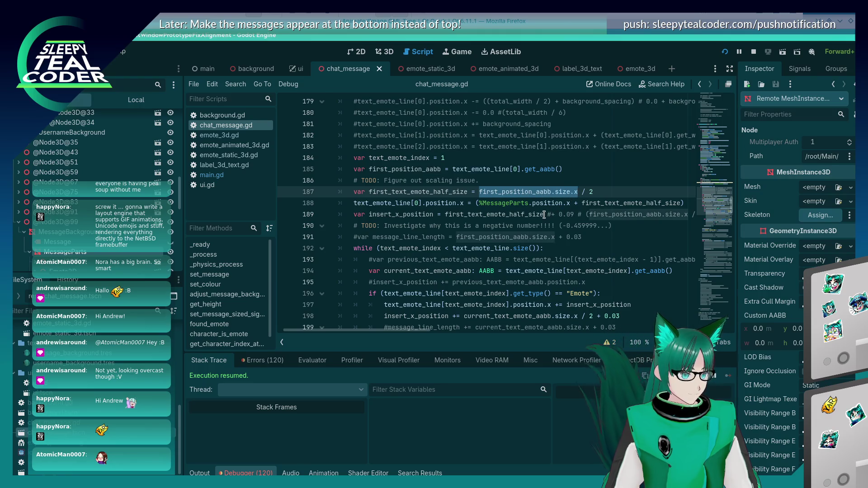
drag(544, 215, 445, 214)
key(ctrl+v)
key(alt+Tab)
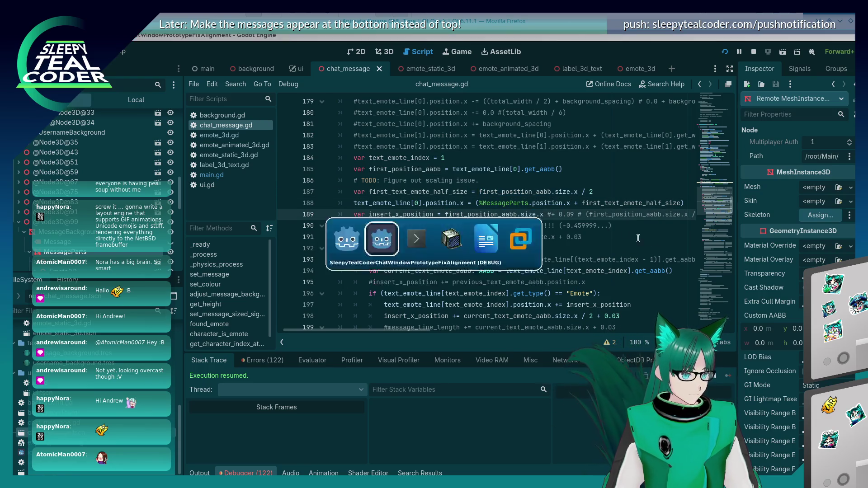
Step: Add a test message, then insert '0#' before insert_x_position on line 197 and rerun
click(520, 136)
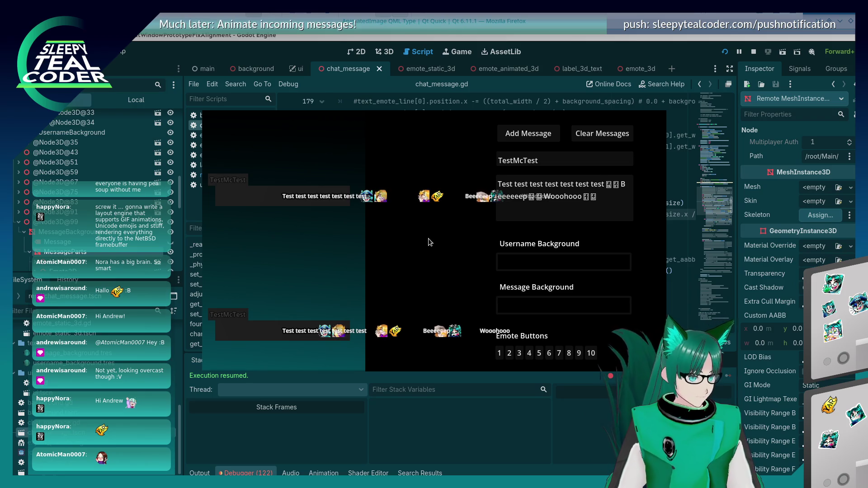
key(F8)
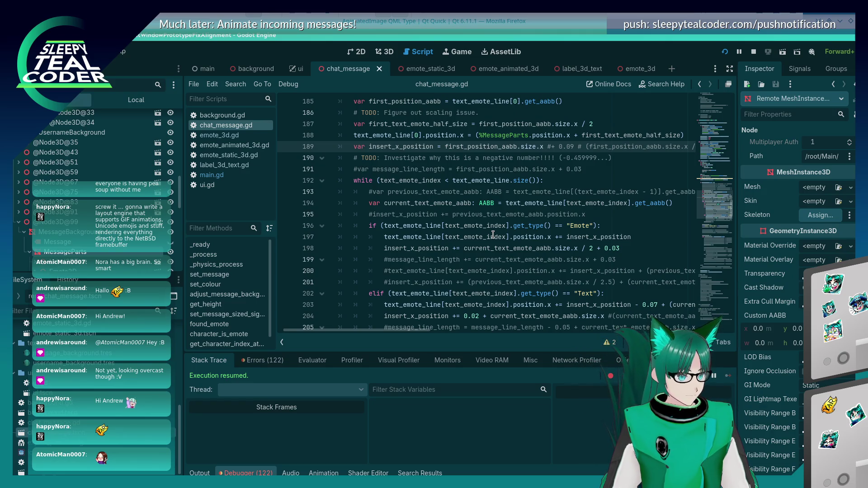
click(566, 237)
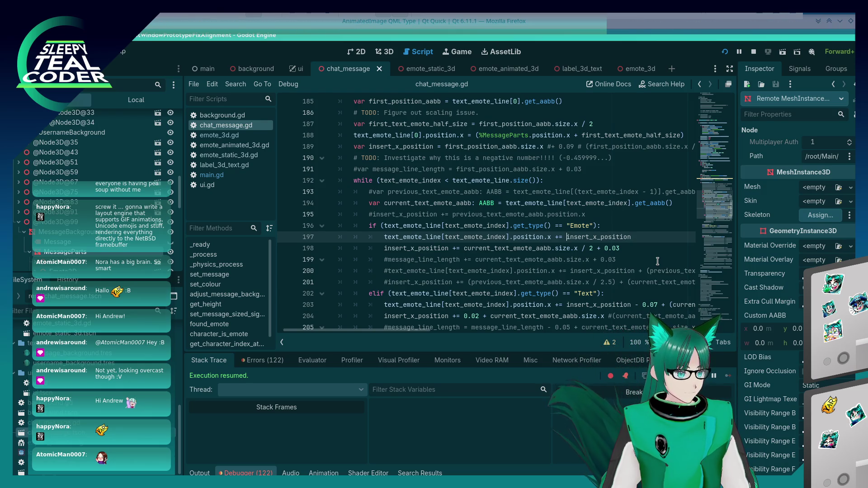
text(0#)
key(F5)
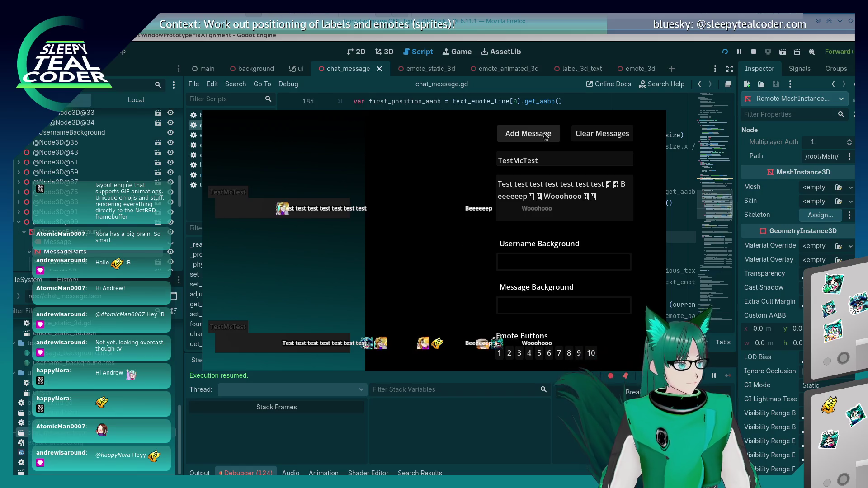
Step: Undo the last five positioning edits, save the script, and switch to the chat window
click(644, 50)
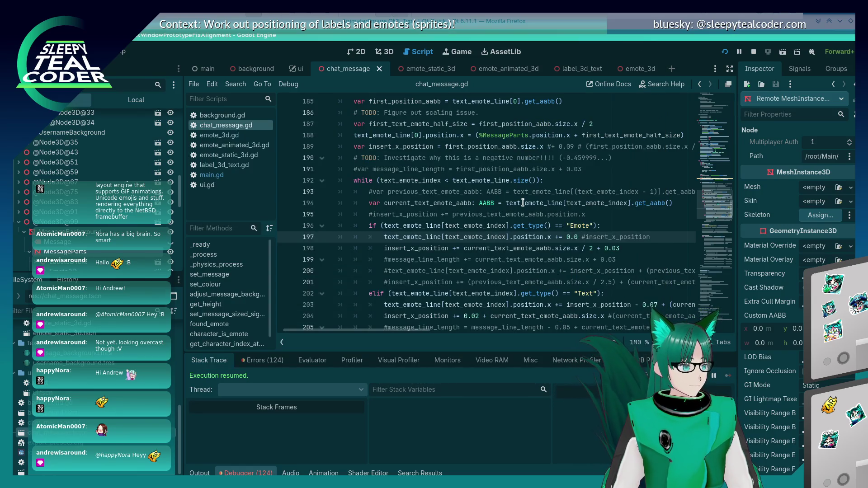
key(ctrl+z)
key(ctrl+z)
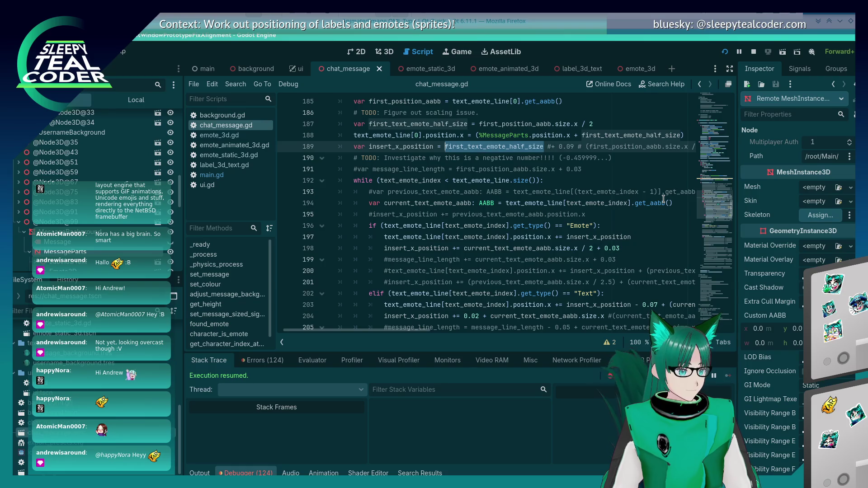
key(ctrl+z)
key(ctrl+z)
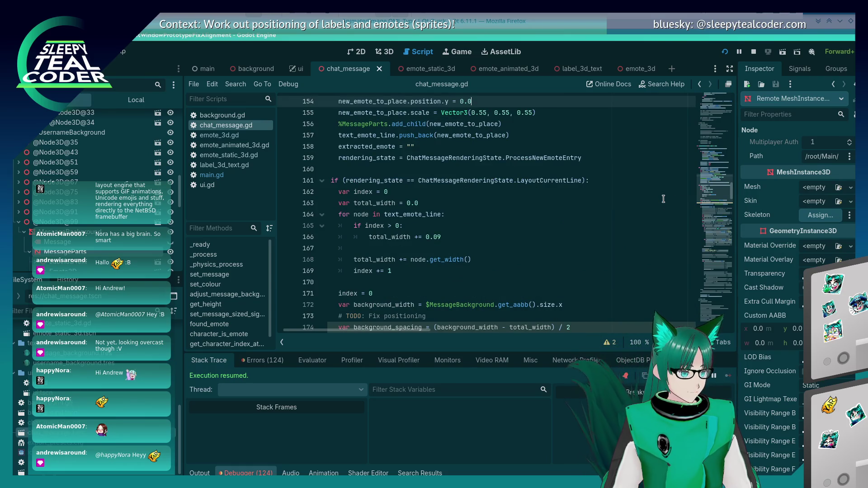
key(ctrl+z)
key(ctrl+z)
key(ctrl+z)
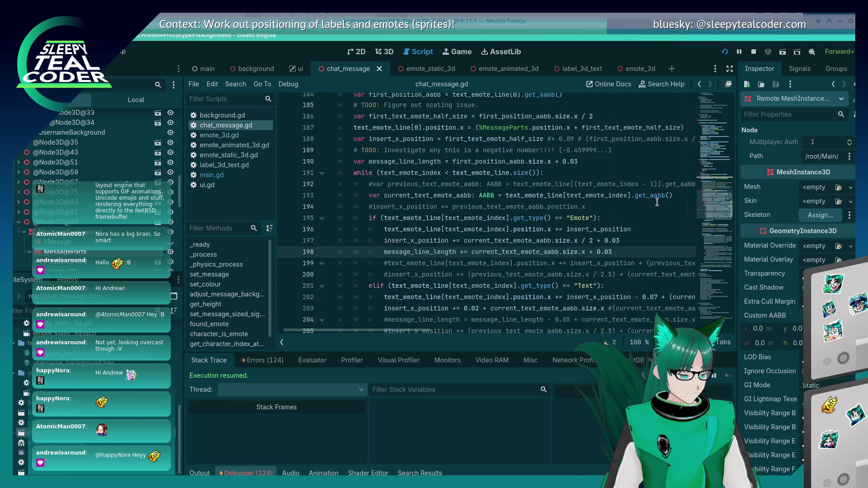
key(ctrl+z)
key(ctrl+z)
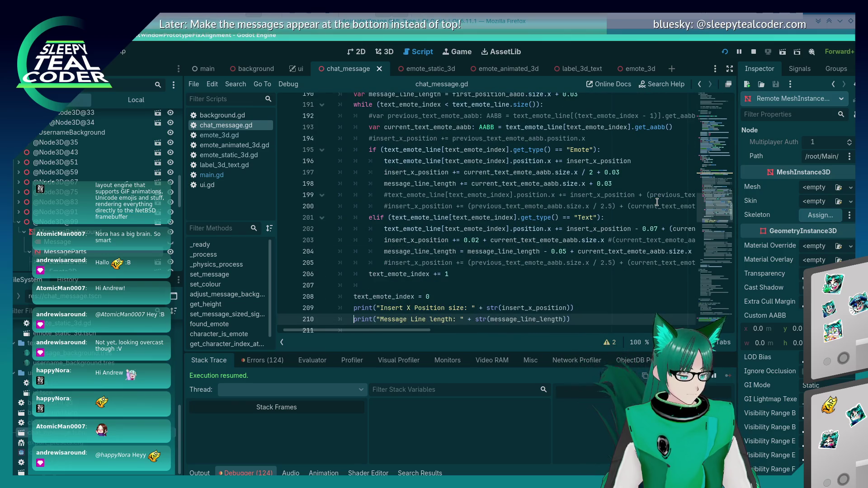
key(ctrl+z)
key(ctrl+z)
key(ctrl+z)
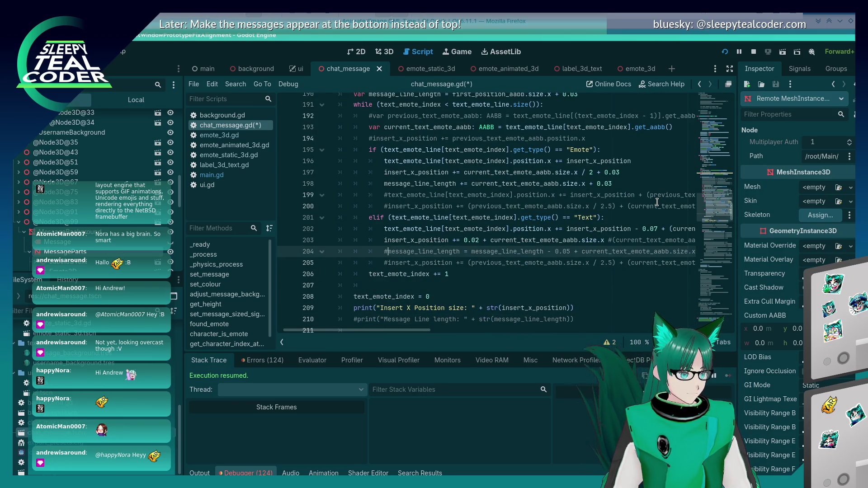
key(ctrl+s)
key(alt+Tab)
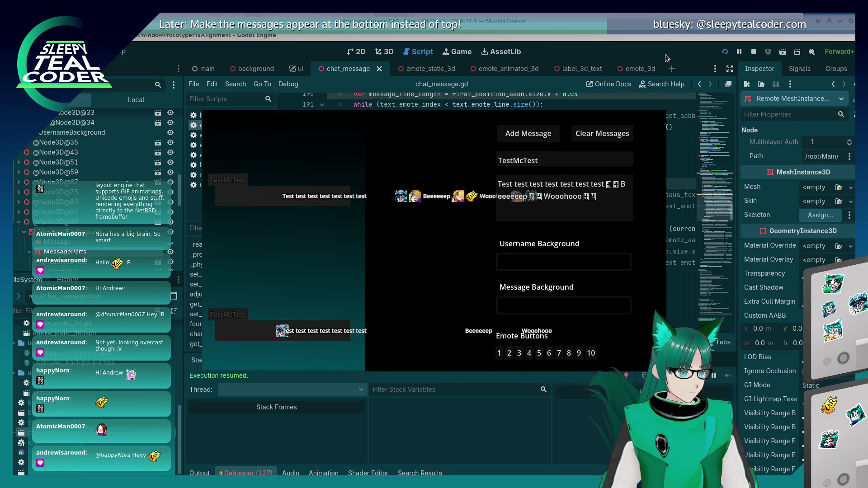
Step: Search for '.position.x =' and cycle through every match, ending in setup_emote
click(646, 53)
scroll(481, 246, up, 3)
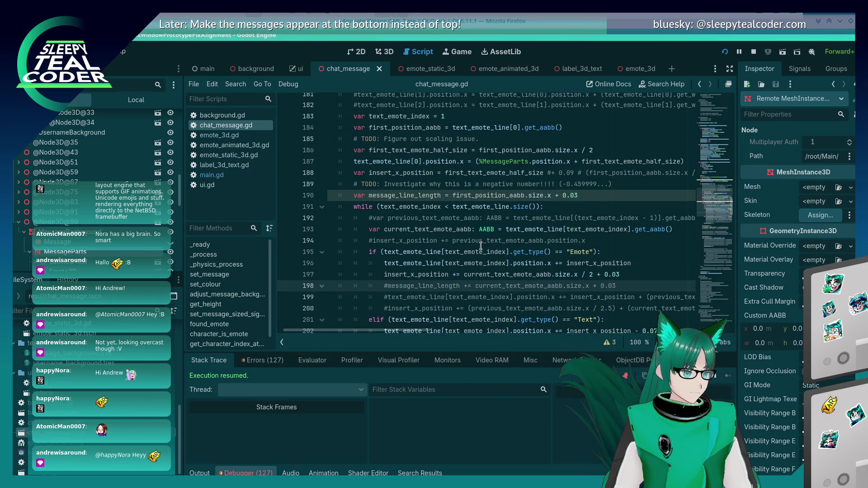
scroll(472, 264, up, 20)
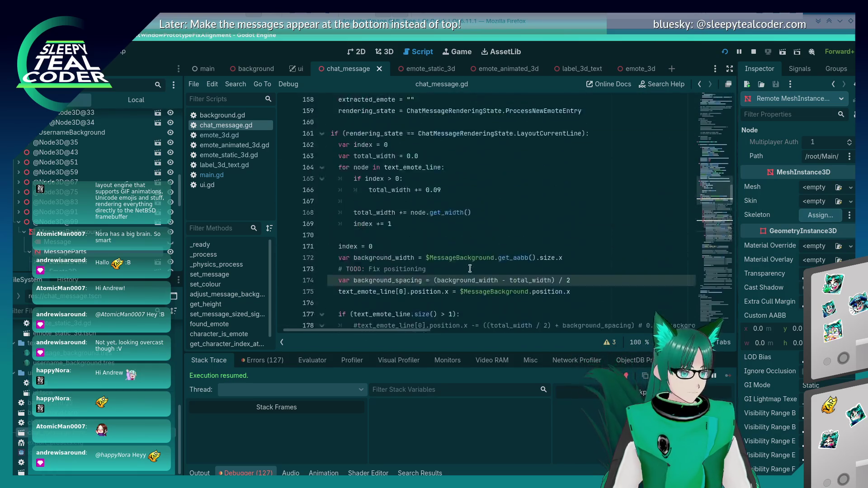
key(ctrl+f)
text(.p)
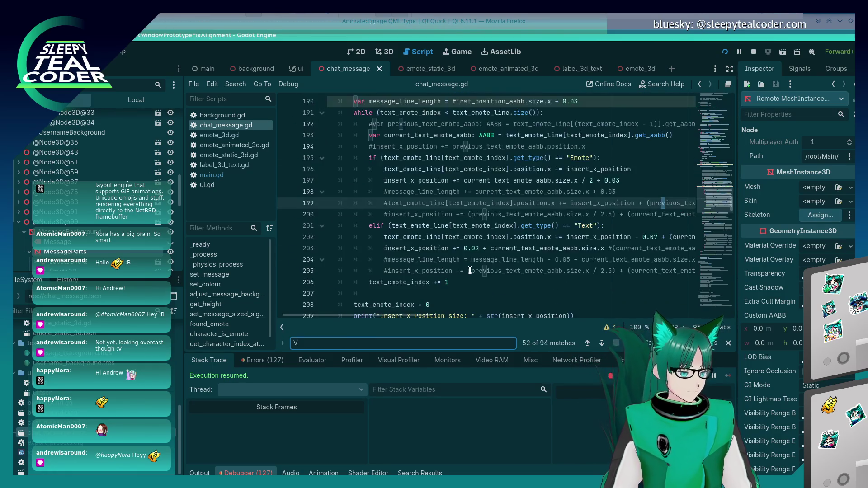
text(osition.x)
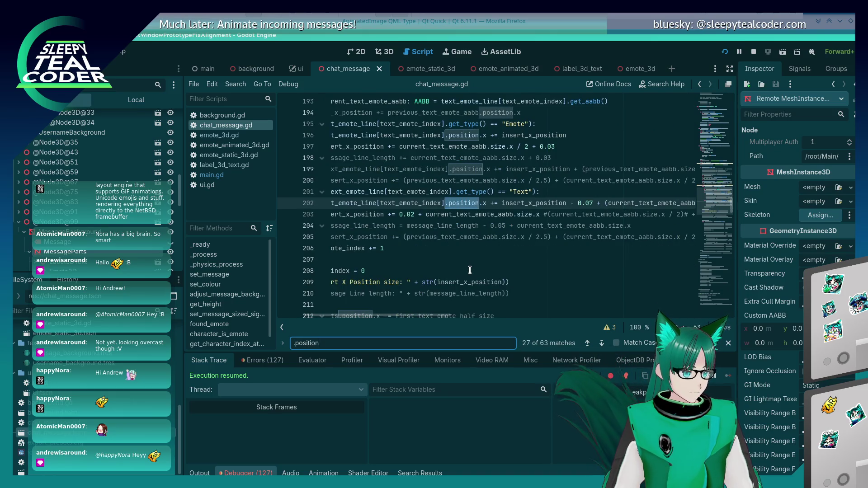
text( =)
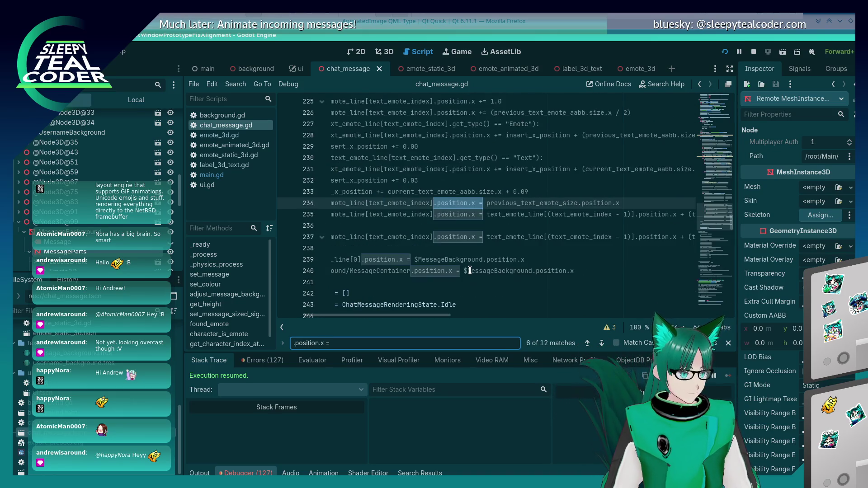
key(Return)
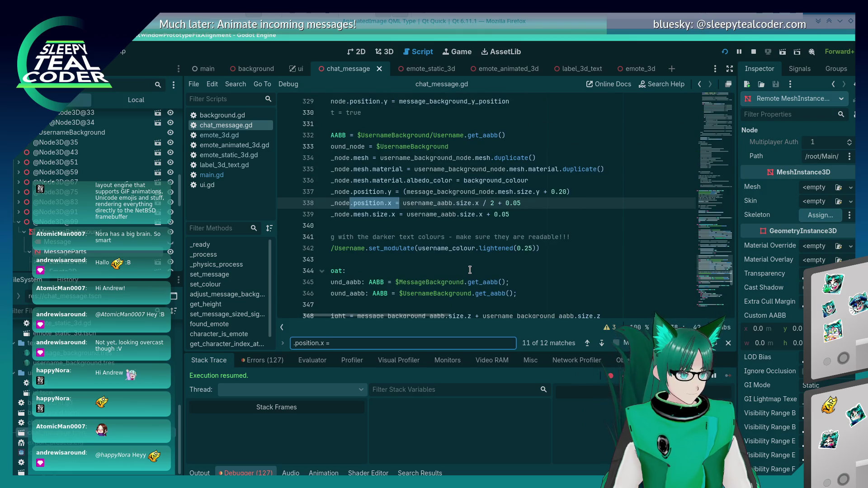
key(Return)
key(Return)
key(shift+Return)
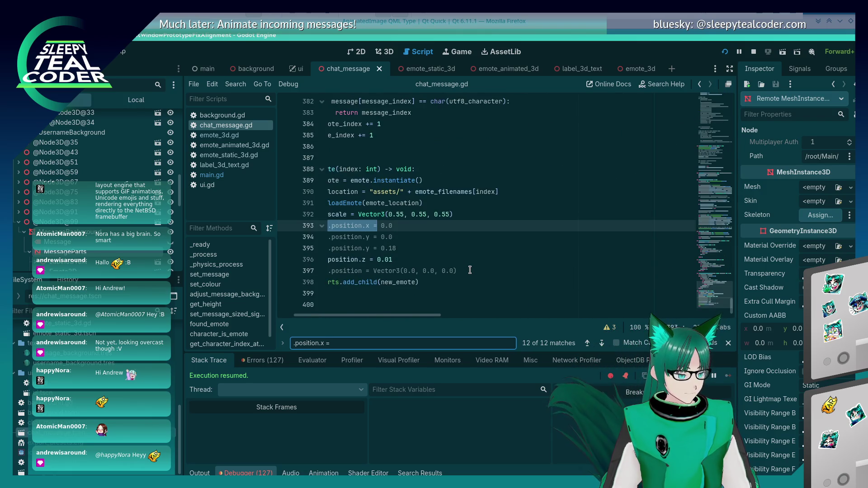
key(Return)
key(Return)
key(Return)
key(Return)
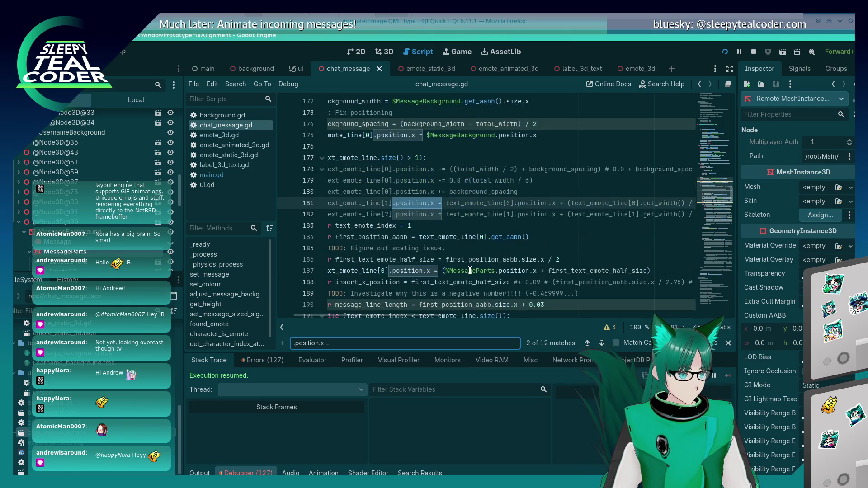
key(Return)
key(Return)
key(Return)
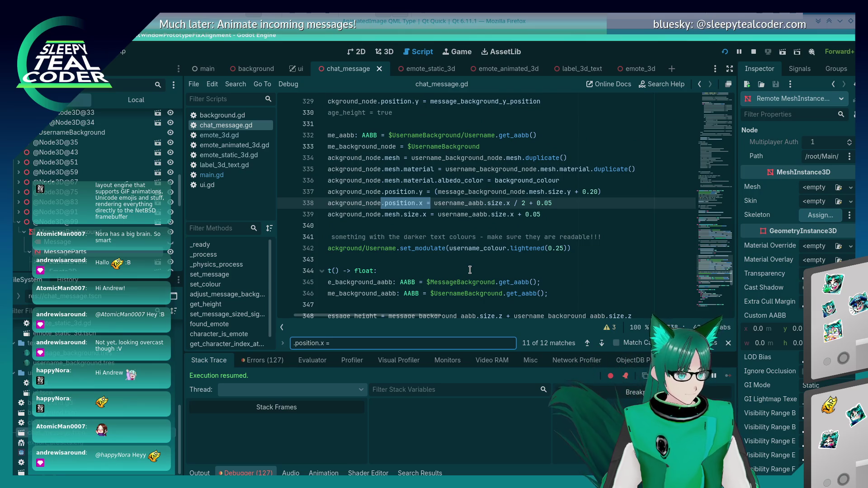
key(Return)
key(Escape)
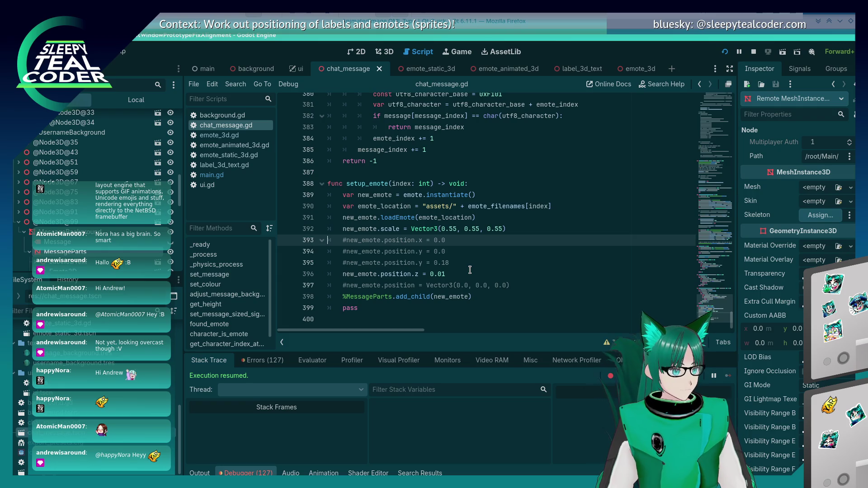
Step: Find the emote add_child call and duplicate its position.y line as a position.x line
key(ctrl+f)
text(add_chilk)
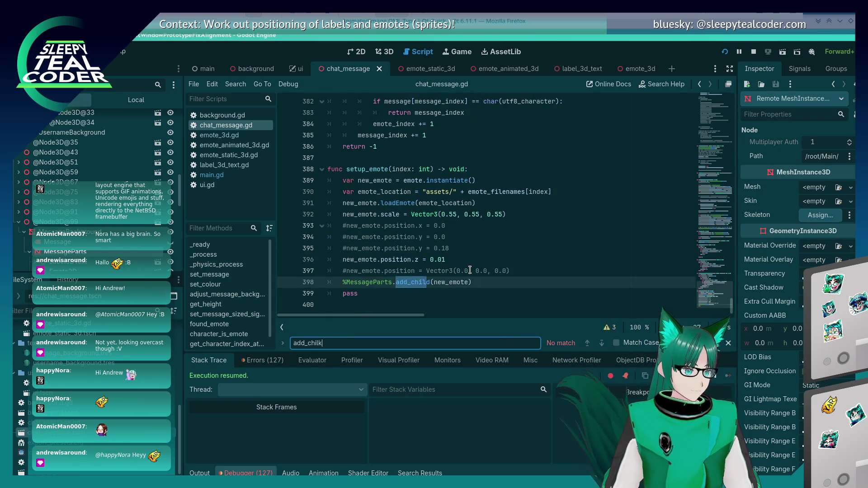
text(d()
key(Return)
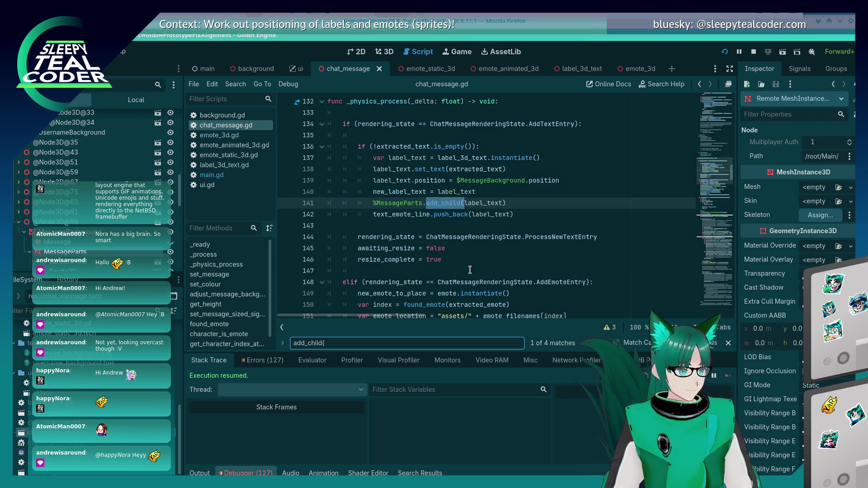
key(Return)
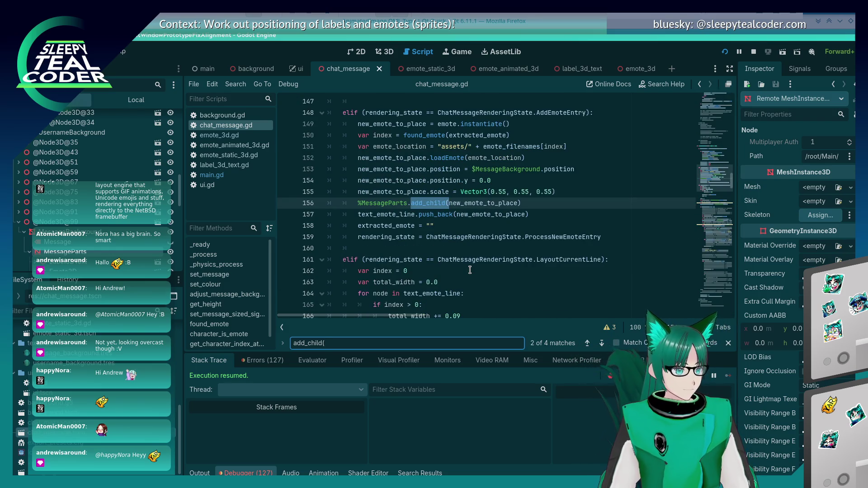
key(Escape)
key(Up)
key(Up)
key(ctrl+shift+d)
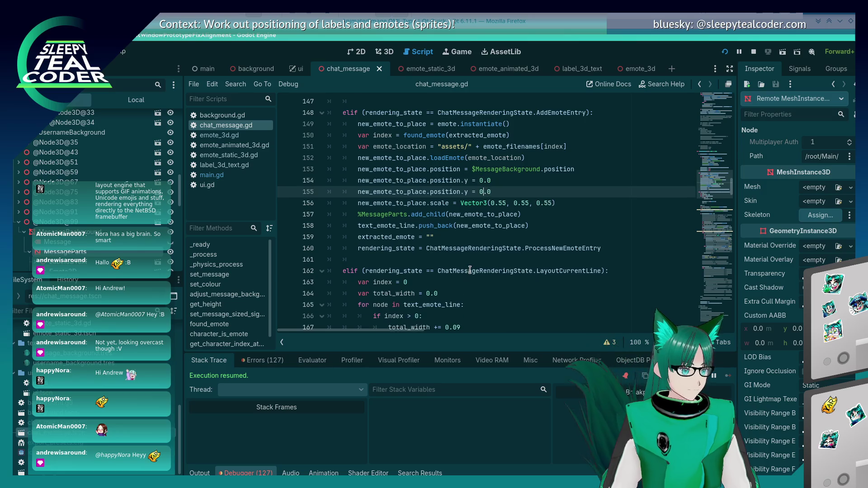
key(BackSpace)
text(x)
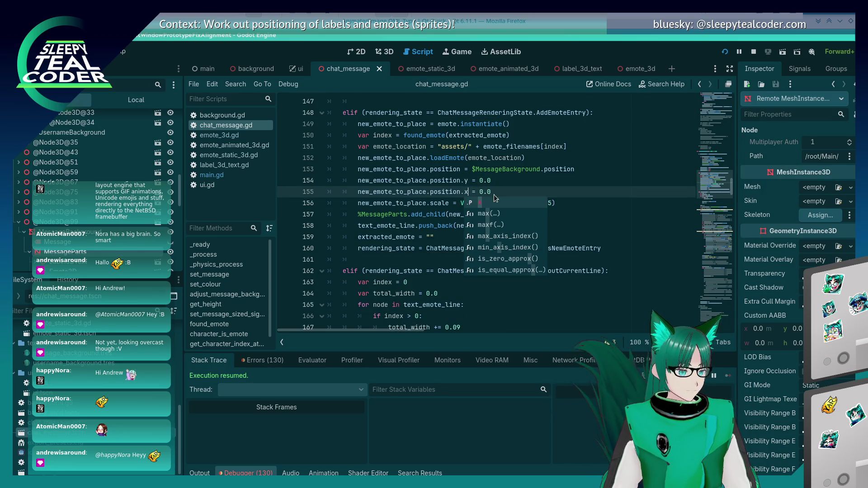
Step: Give the new x line a Vector3 value starting at 0.0, remove the old y line, and test
click(484, 181)
drag(474, 191, 500, 187)
key(BackSpace)
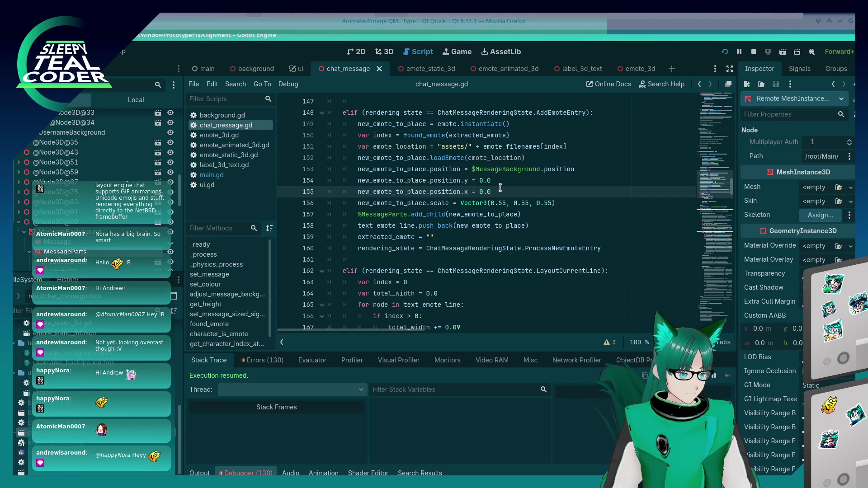
text(Vectoe4)
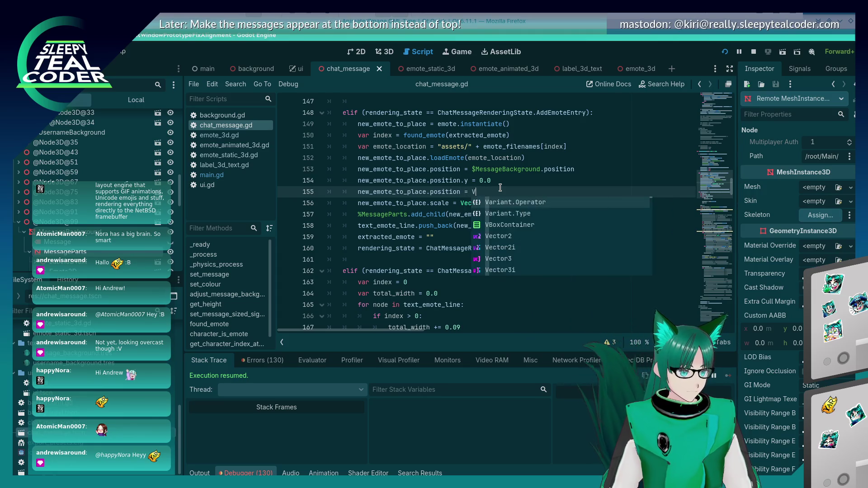
text(3(0.0, )
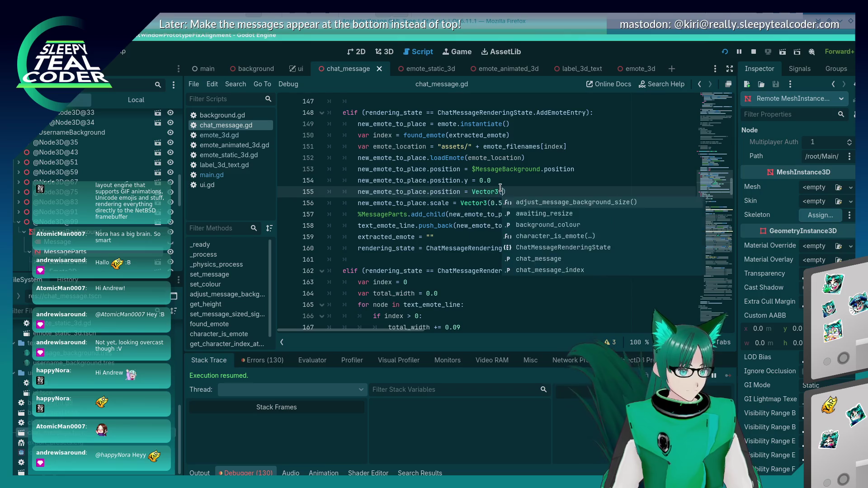
text(, 0.0, 0.0)
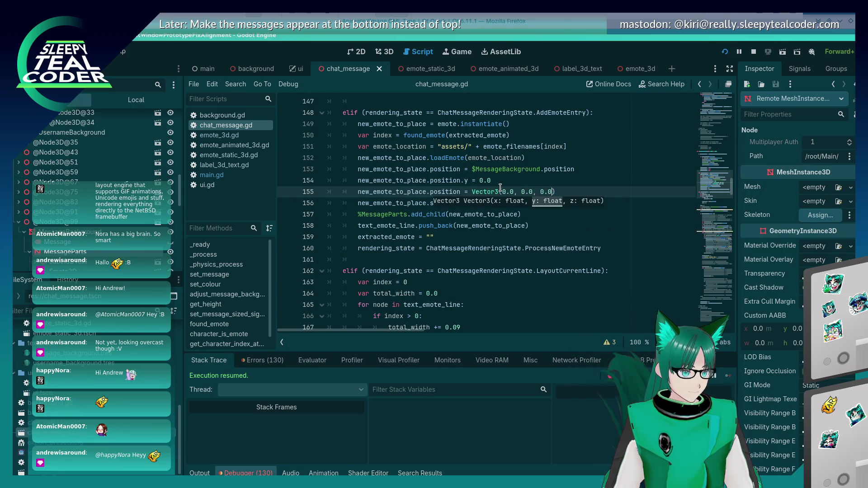
key(Up)
key(ctrl+shift+k)
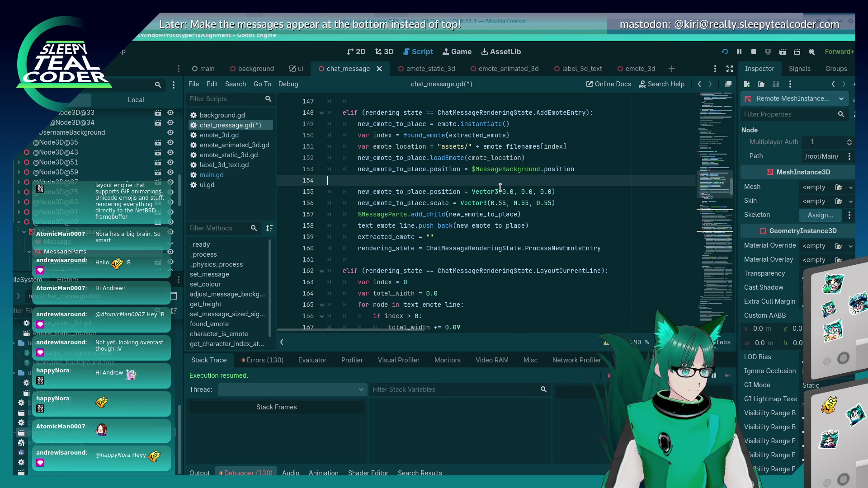
key(Up)
key(End)
key(alt+Tab)
key(alt+Tab)
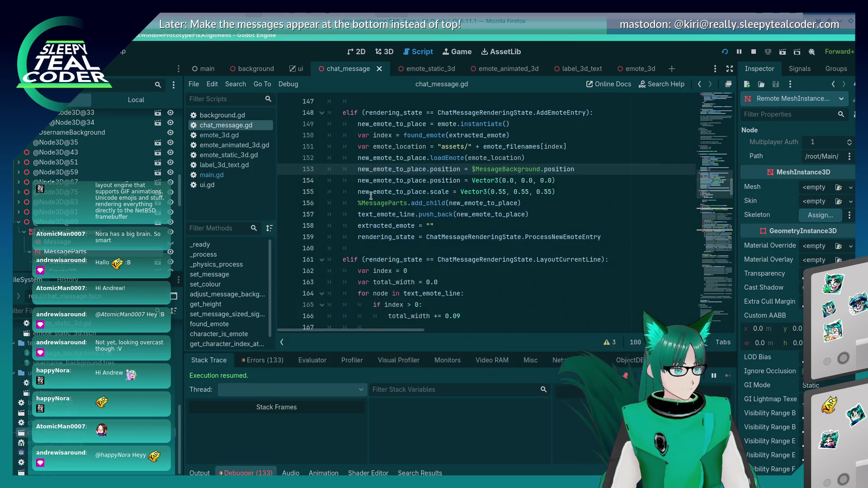
key(alt+Tab)
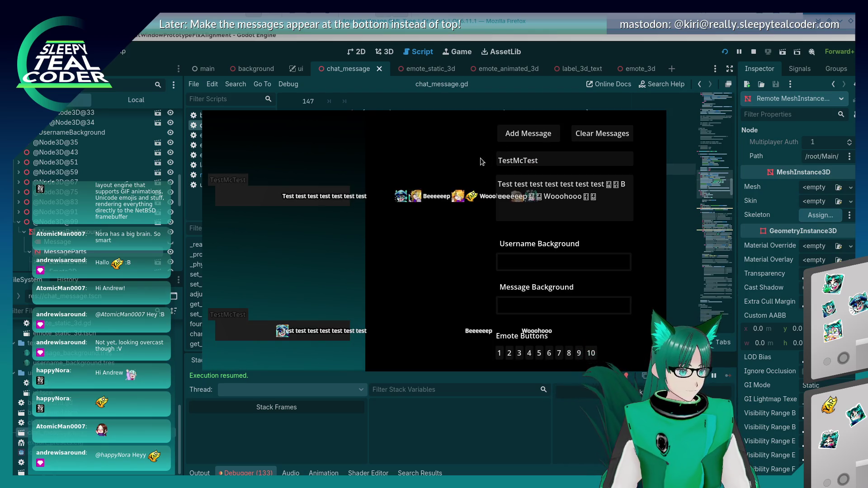
key(space)
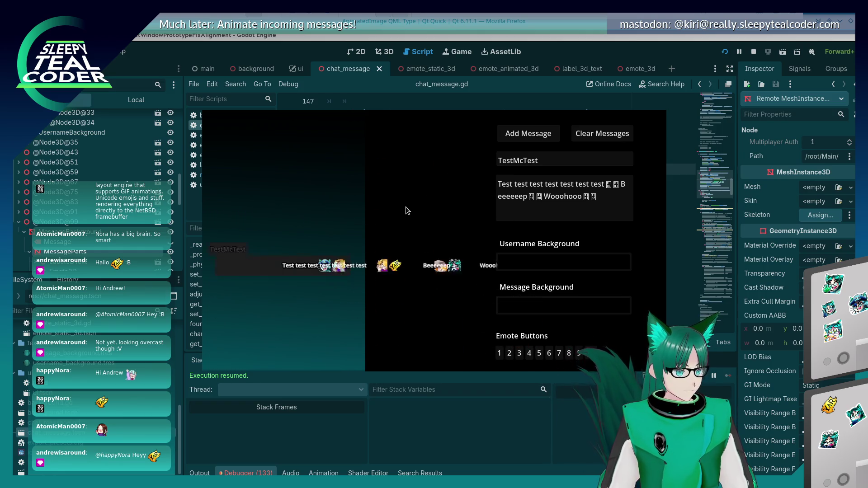
Step: Clear the chat messages, restart the game, and start a message with two emotes
click(600, 135)
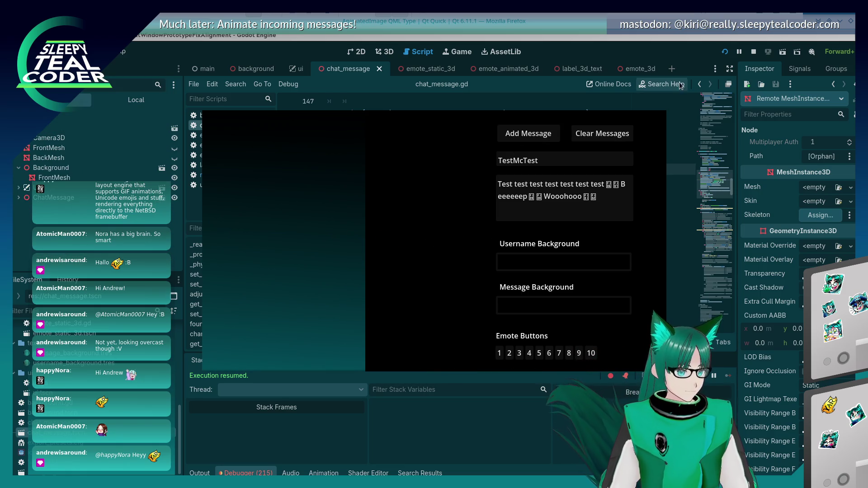
click(728, 57)
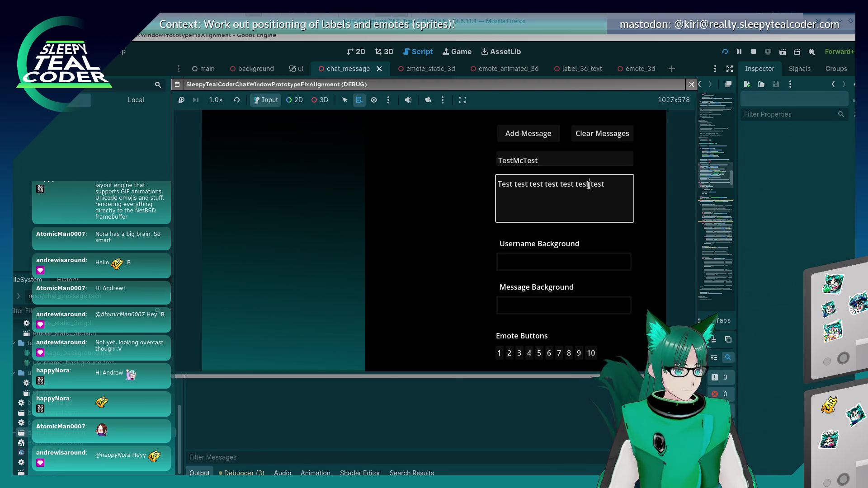
click(589, 185)
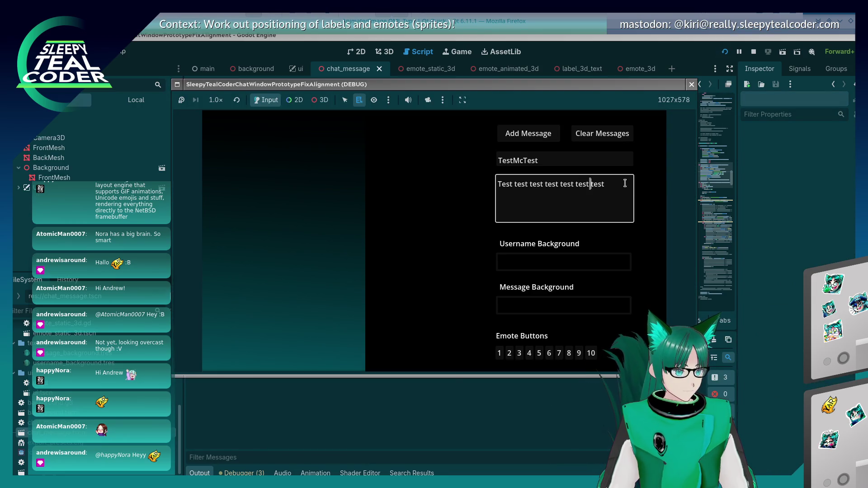
drag(620, 183, 551, 180)
click(548, 181)
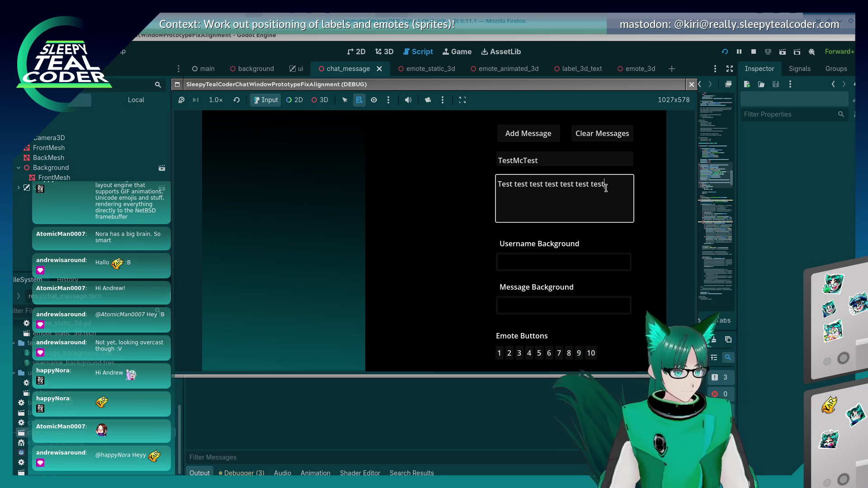
click(527, 355)
click(621, 193)
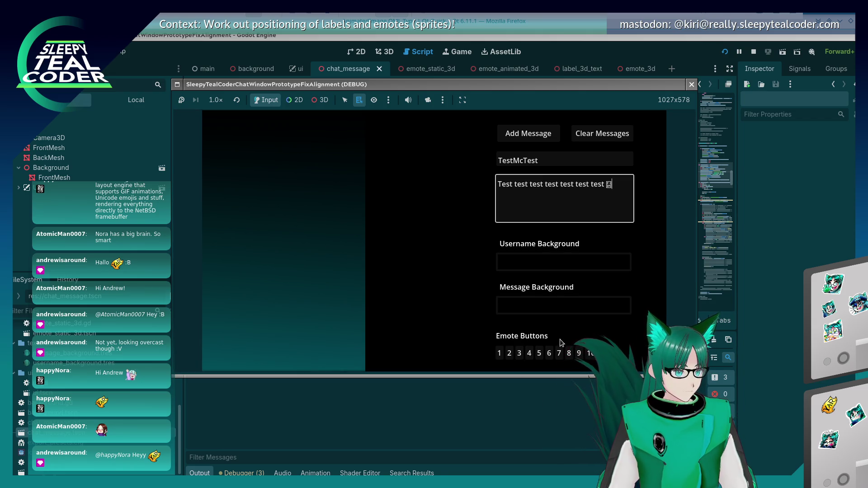
Step: Extend the message with 'Beep Beep', two emotes and 'Yarrrrr', post it, and enlarge the output log
text(Beep Beep)
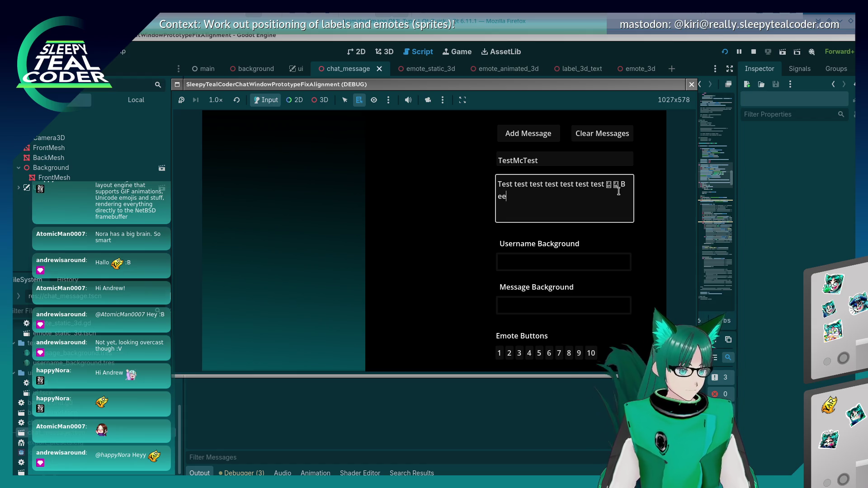
click(590, 353)
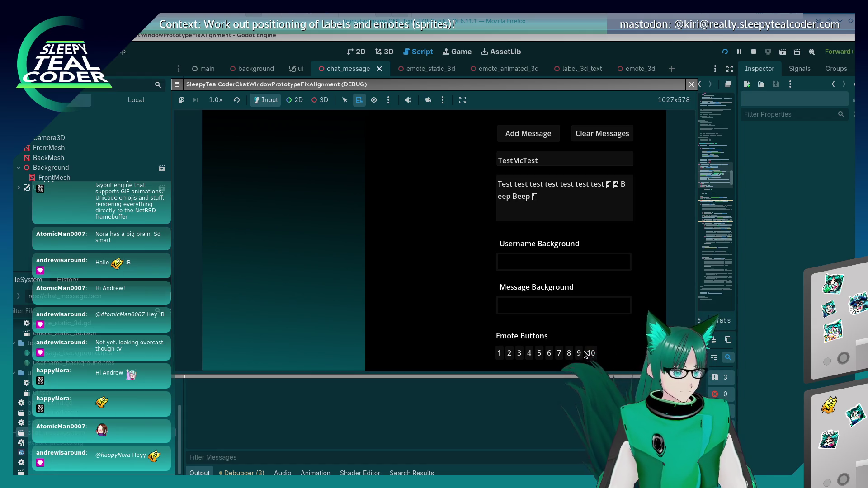
click(591, 353)
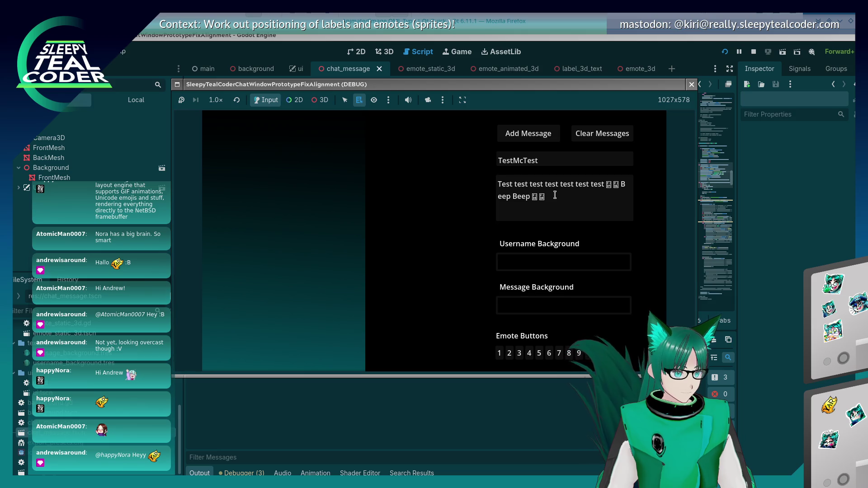
click(557, 192)
text(Yarrrrr)
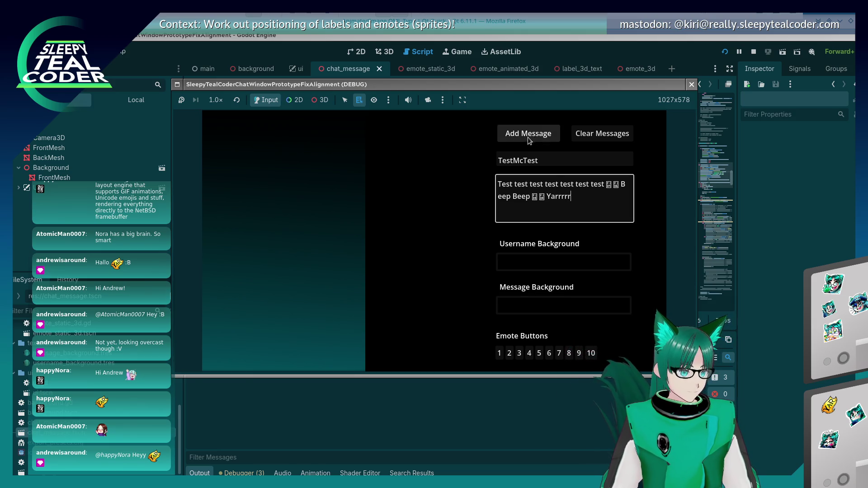
click(529, 133)
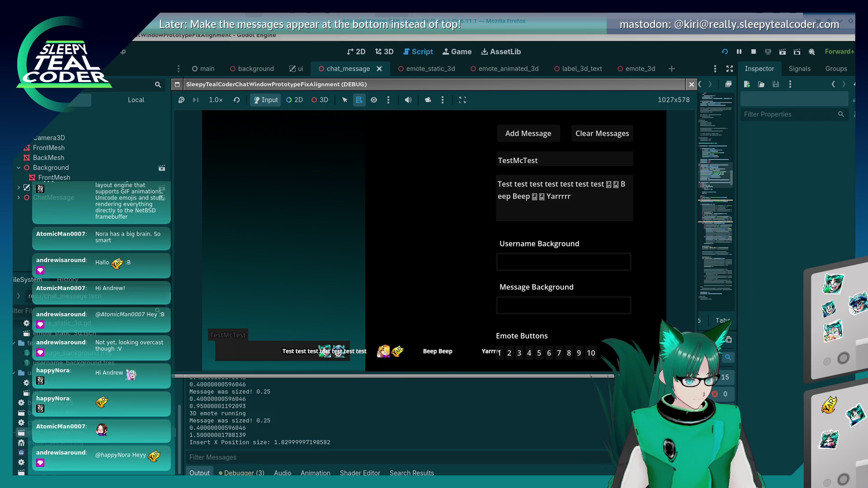
drag(395, 375, 400, 331)
Step: Scroll through chat_message.gd to review the insert_x_position setup code
scroll(408, 248, down, 20)
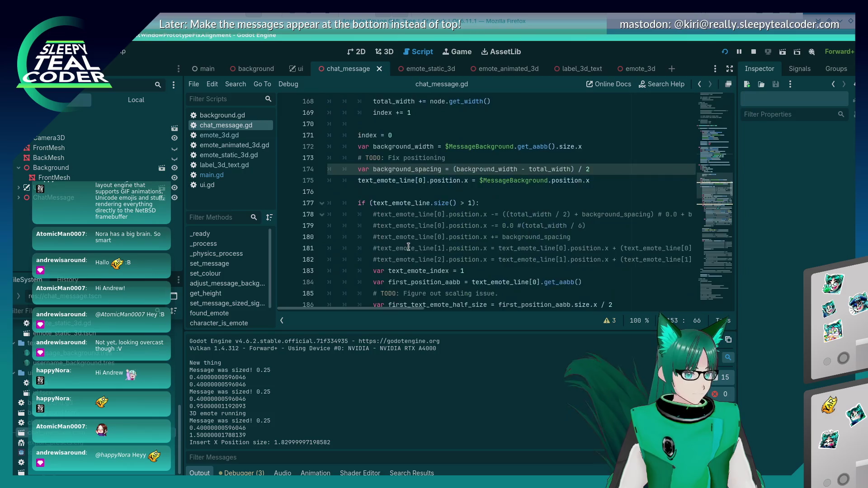
scroll(413, 256, down, 20)
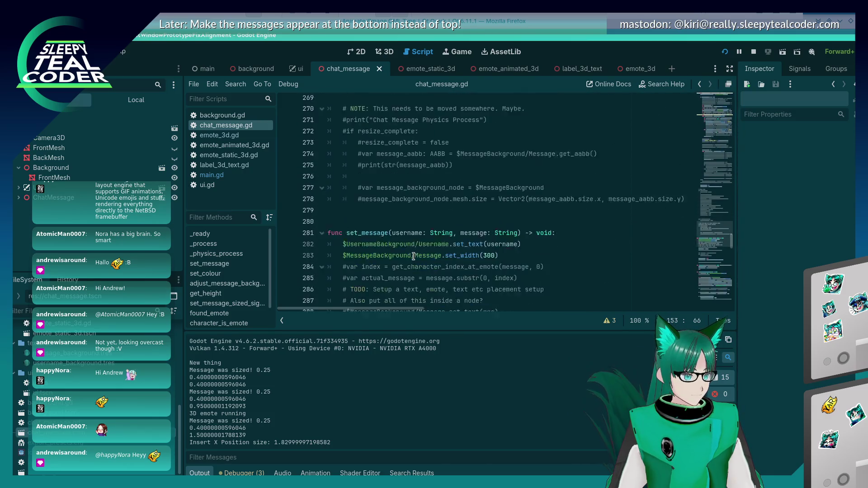
scroll(413, 257, down, 2)
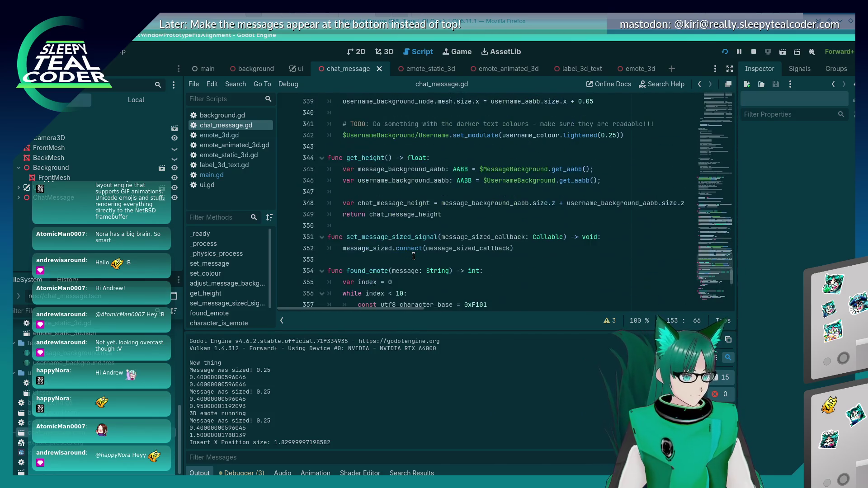
scroll(413, 256, down, 6)
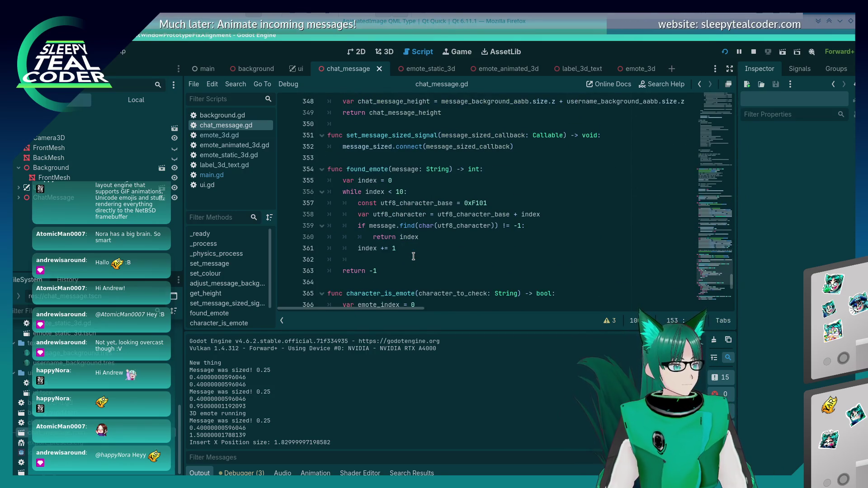
scroll(413, 257, down, 5)
scroll(413, 256, up, 16)
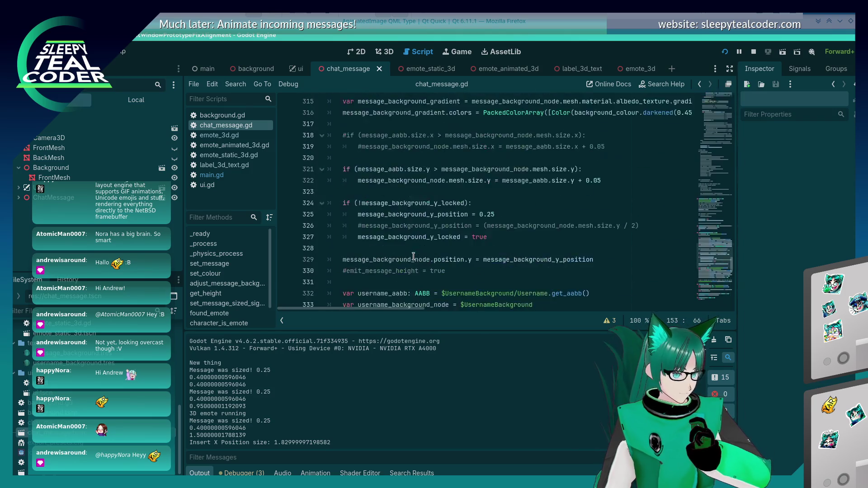
scroll(414, 256, up, 20)
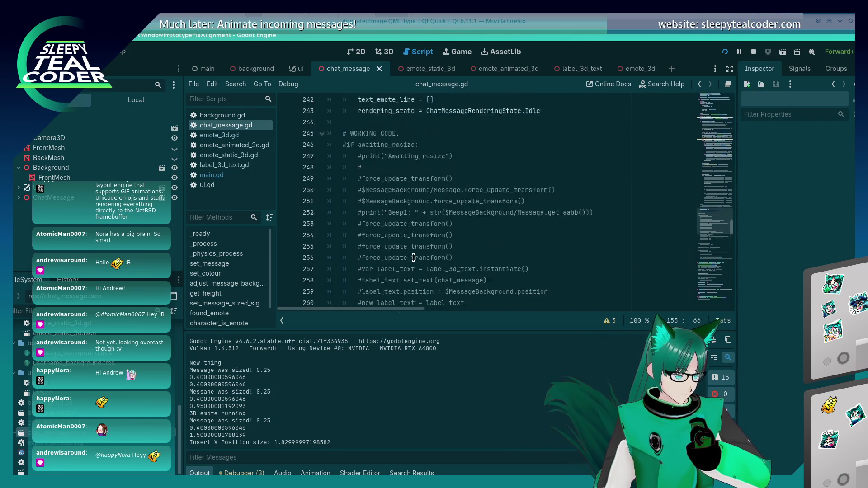
scroll(413, 258, up, 19)
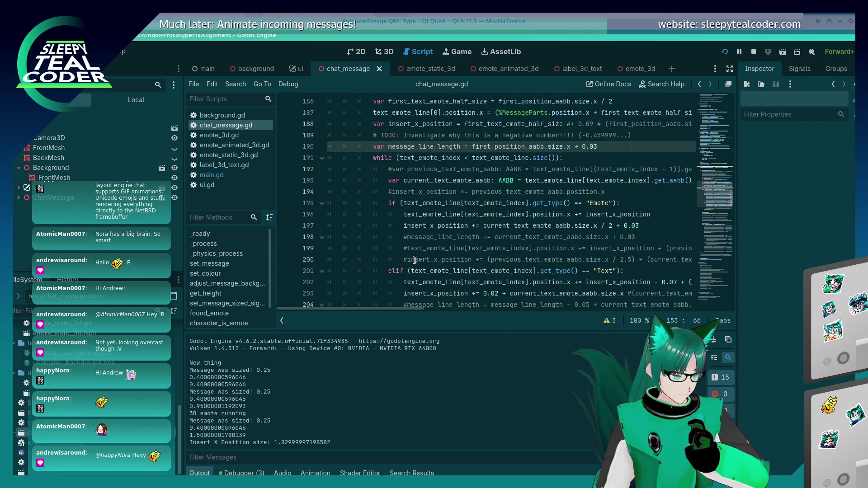
scroll(415, 260, up, 1)
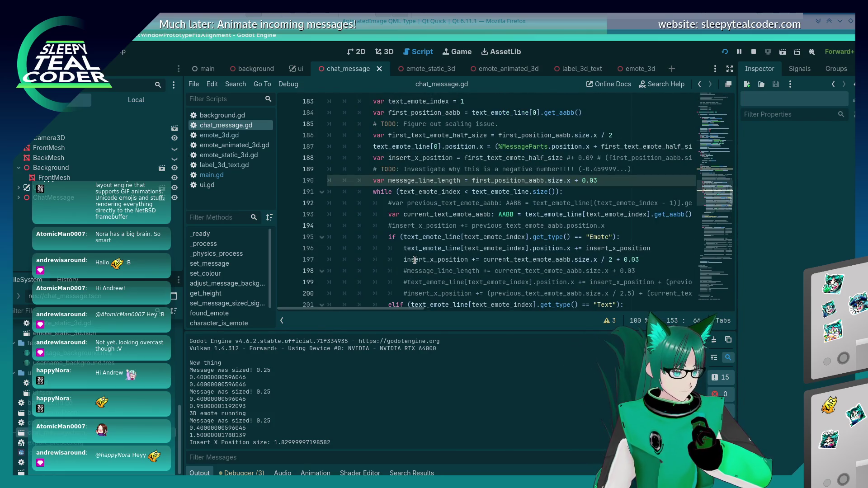
Step: Paste first_position_aabb.size.x over first_text_emote_half_size on line 188 and run the game
click(482, 180)
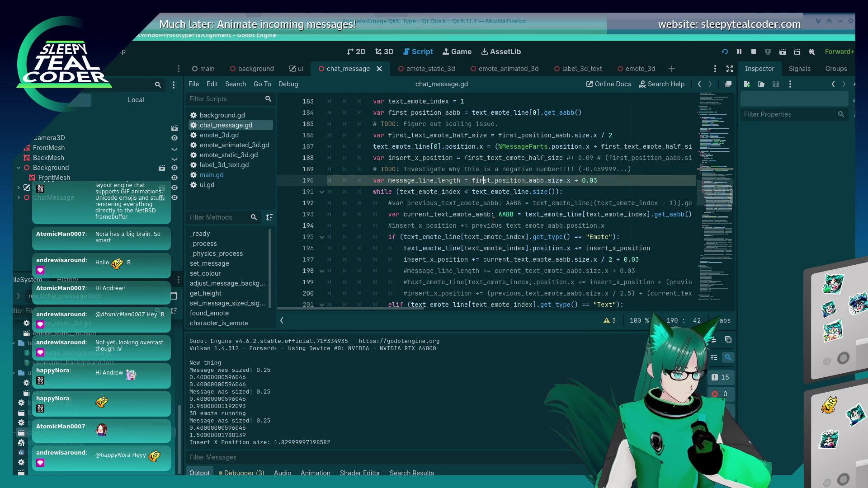
click(505, 151)
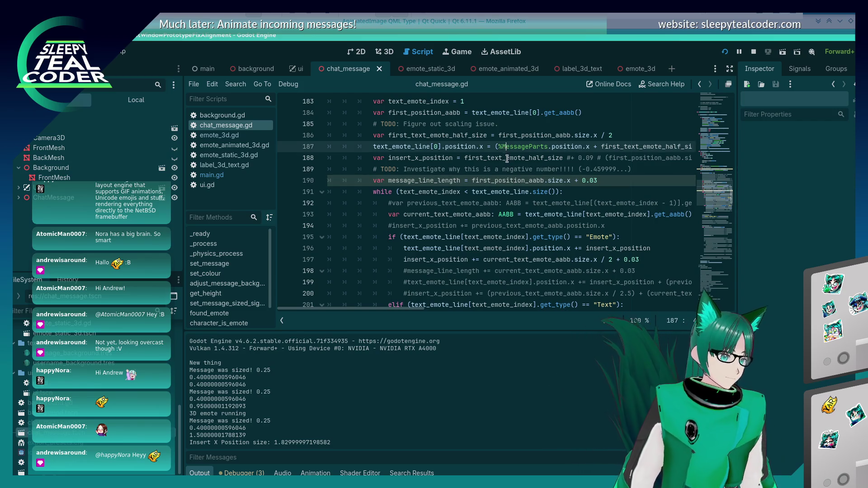
key(Down)
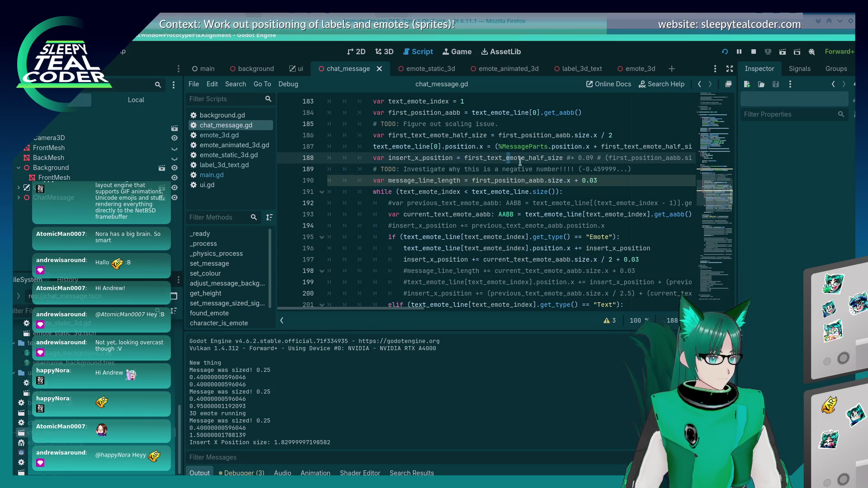
drag(498, 134, 595, 137)
key(ctrl+c)
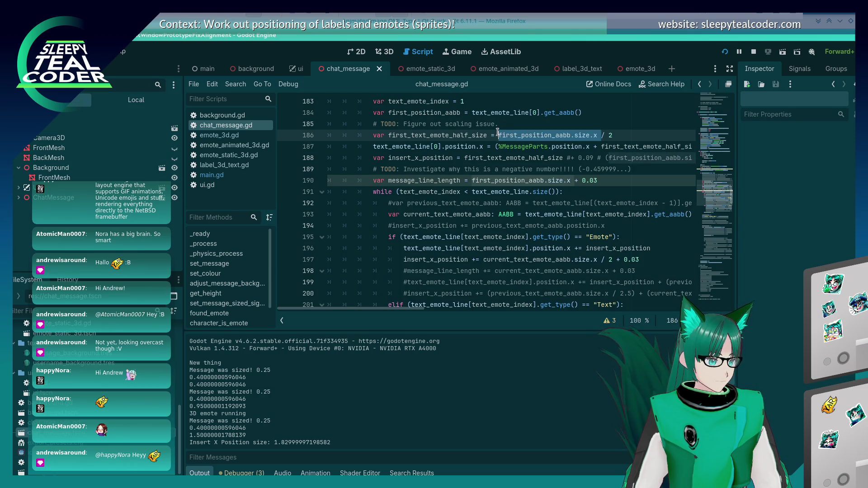
click(564, 159)
drag(564, 160, 465, 160)
key(ctrl+v)
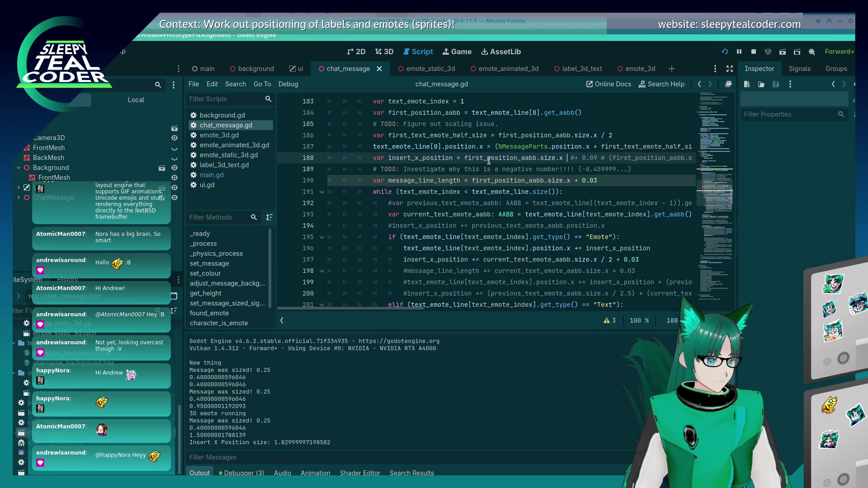
key(F5)
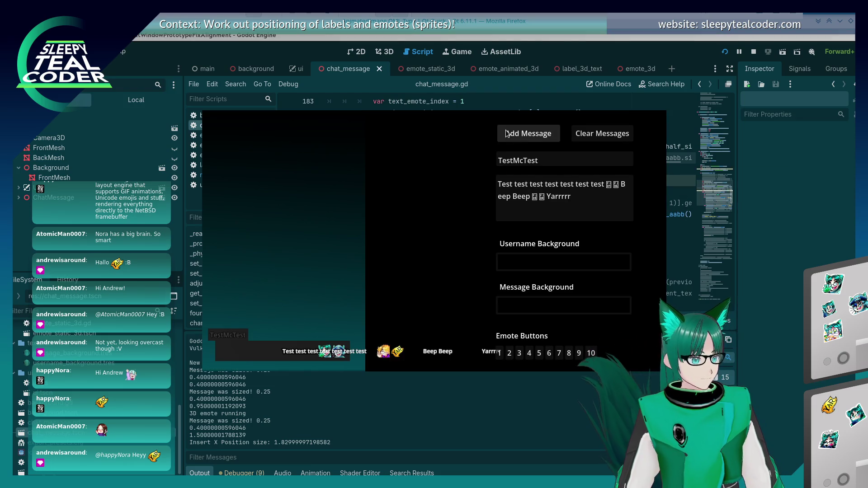
click(504, 139)
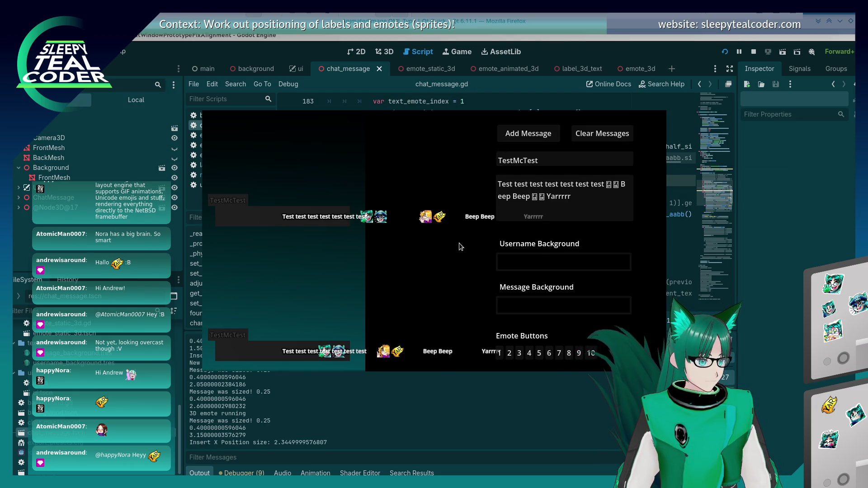
key(alt+Tab)
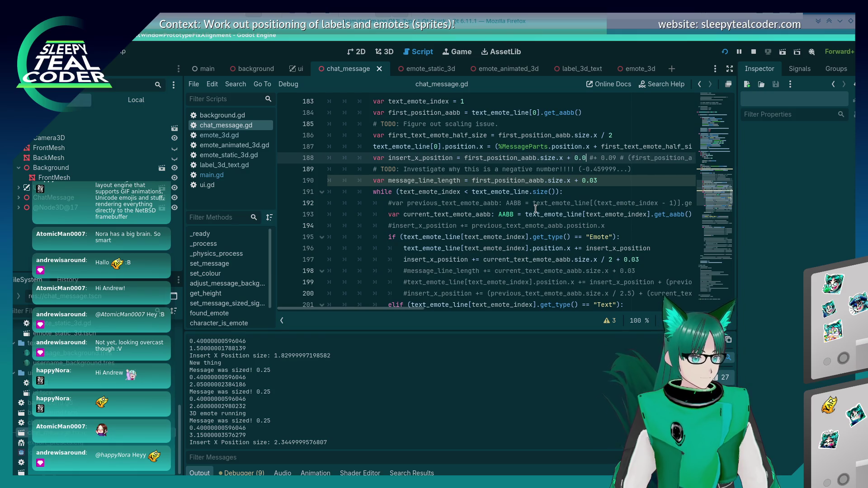
key(F5)
click(502, 133)
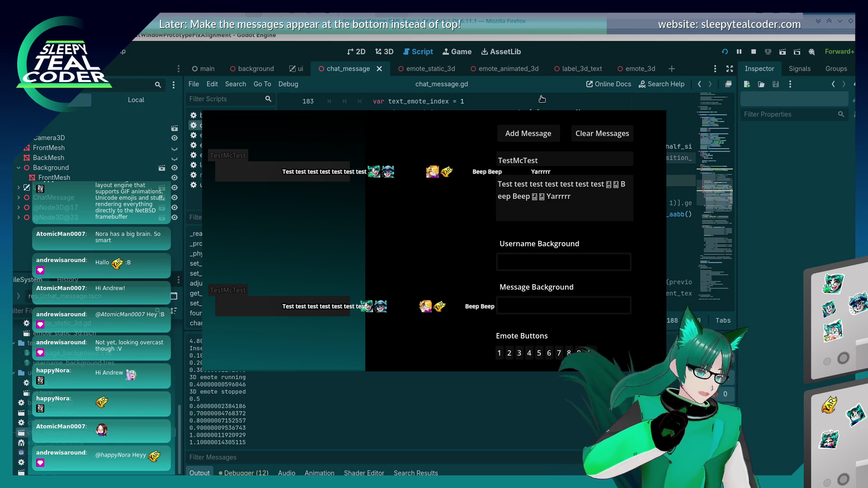
click(594, 96)
scroll(520, 203, down, 3)
scroll(518, 227, up, 2)
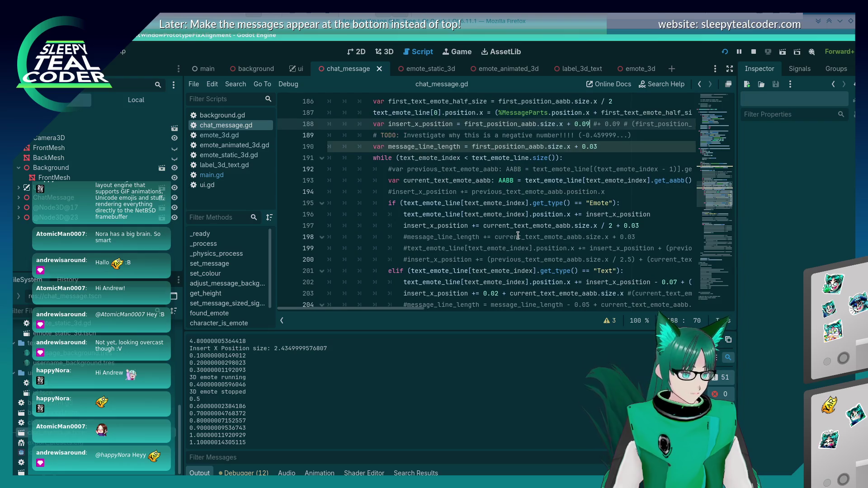
scroll(518, 236, down, 2)
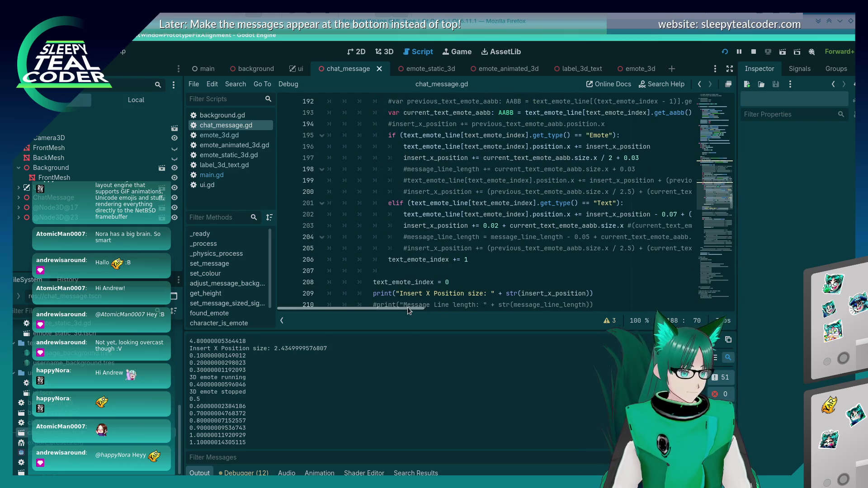
mouse_move(408, 308)
mouse_down()
mouse_move(463, 311)
mouse_move(447, 305)
mouse_up()
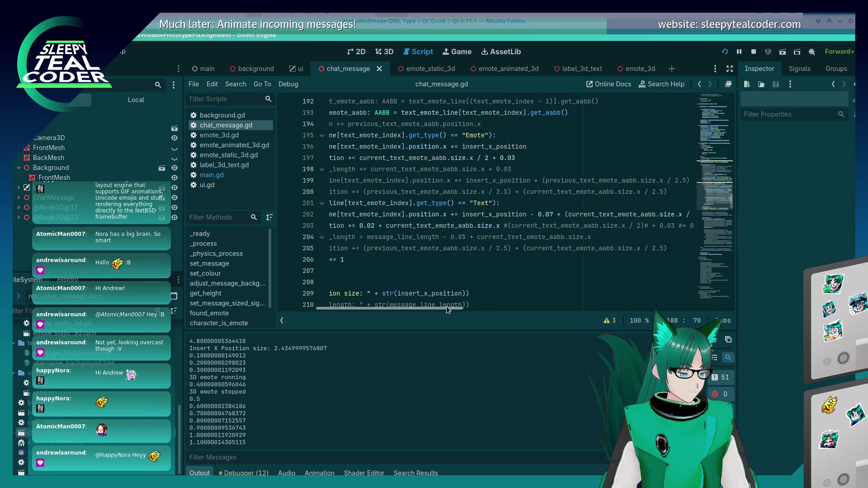
click(535, 214)
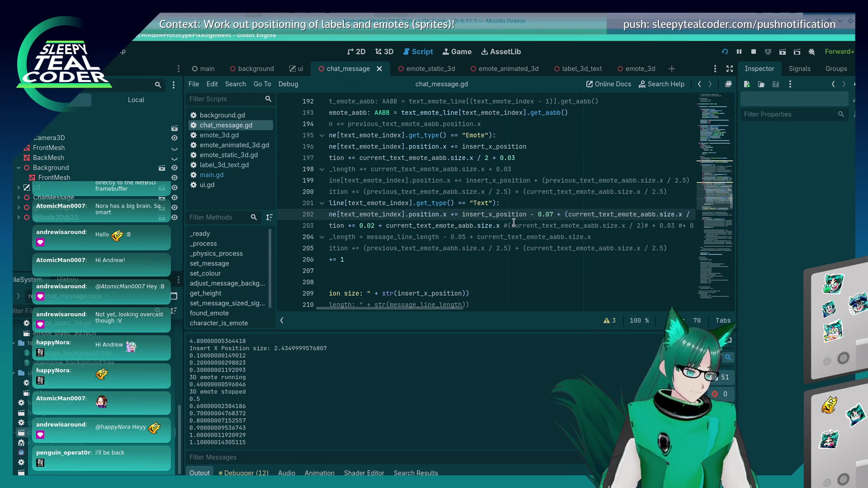
Step: Comment out line 202's old x-offset expression and run the chat test with two messages
text(#)
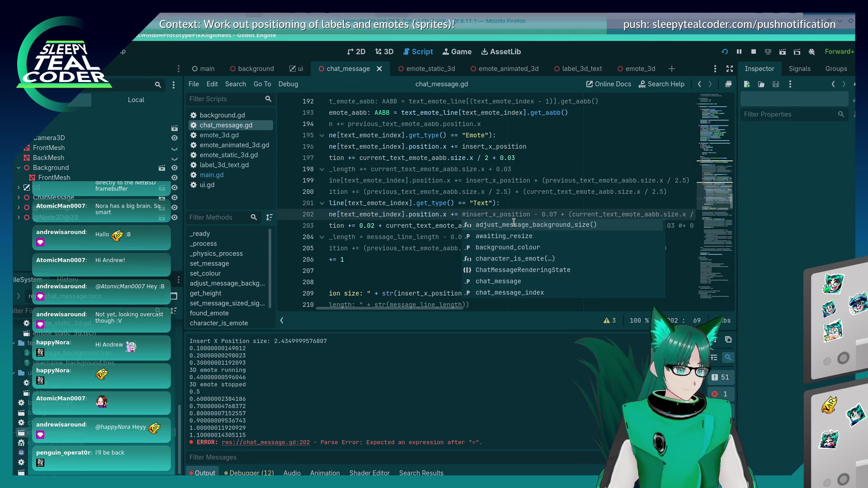
key(Escape)
key(F5)
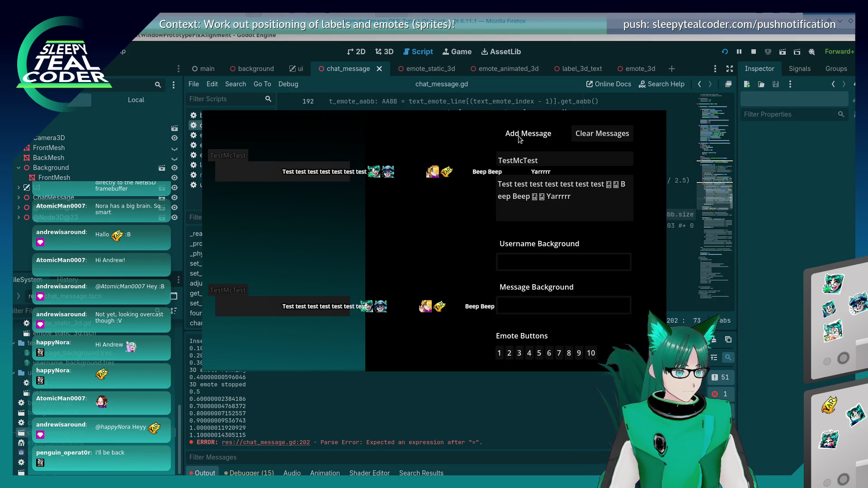
click(520, 136)
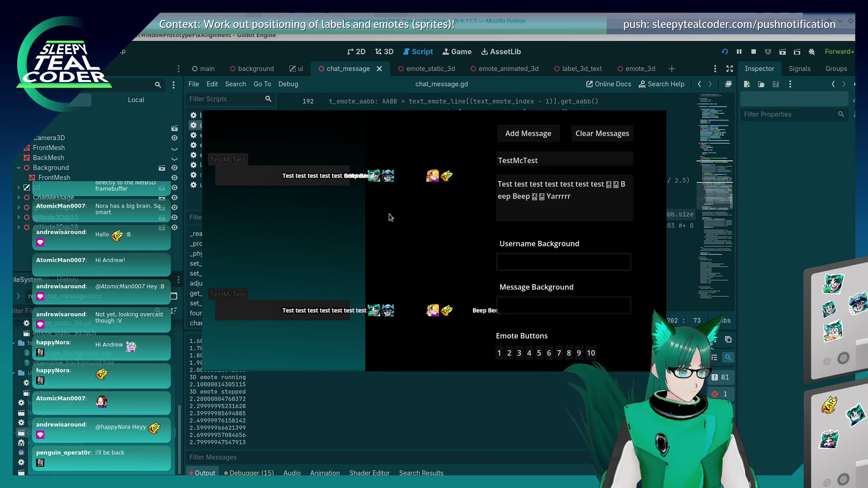
click(527, 133)
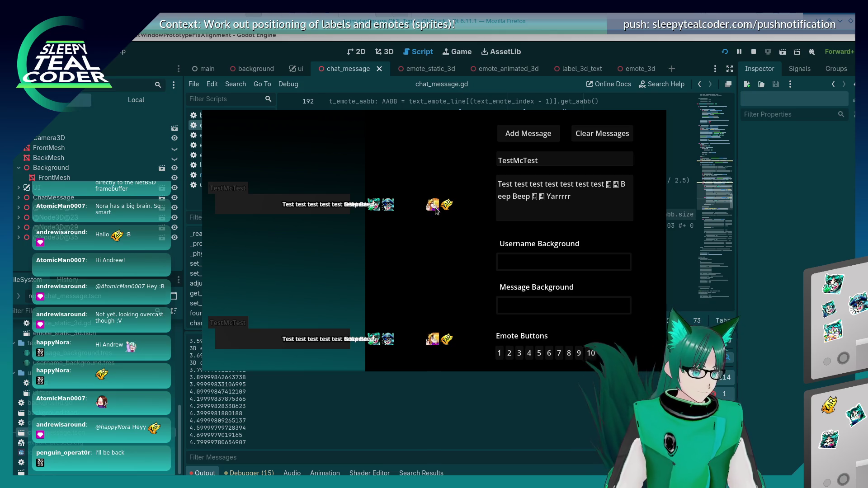
Step: Set the text label x position to insert_x_position - 0.07 and add a test message
key(alt+Tab)
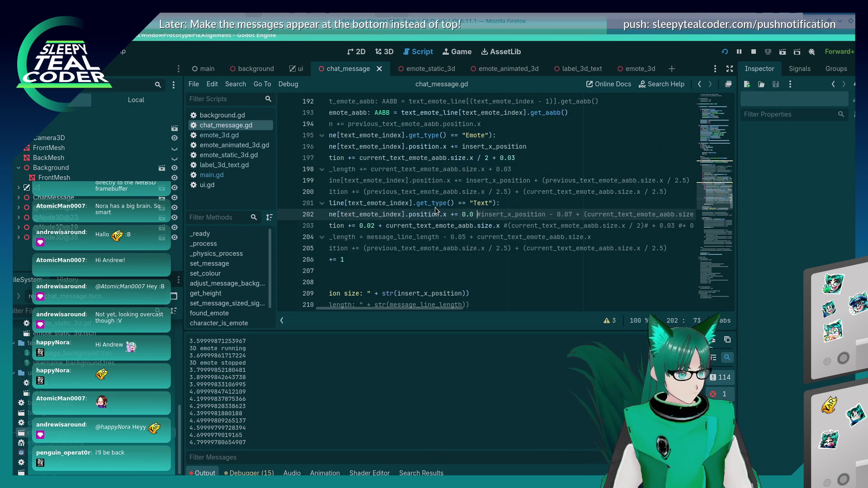
key(BackSpace)
key(BackSpace)
key(BackSpace)
text(insert_x_p)
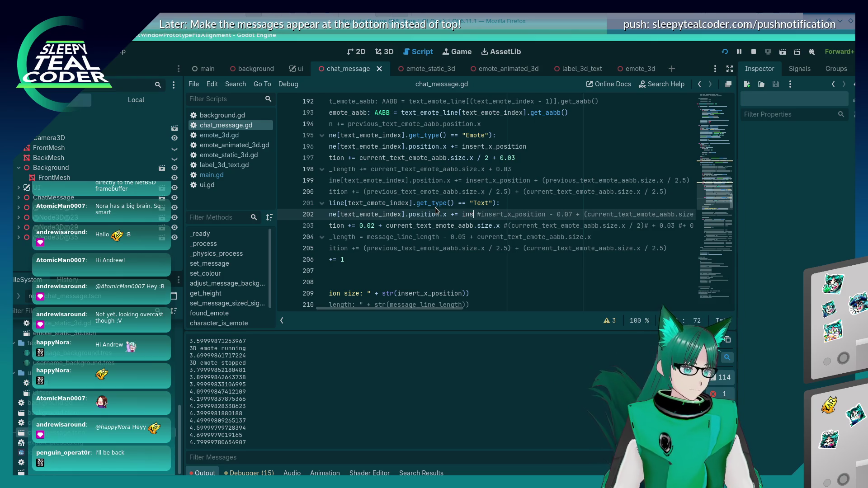
text(osition)
key(F5)
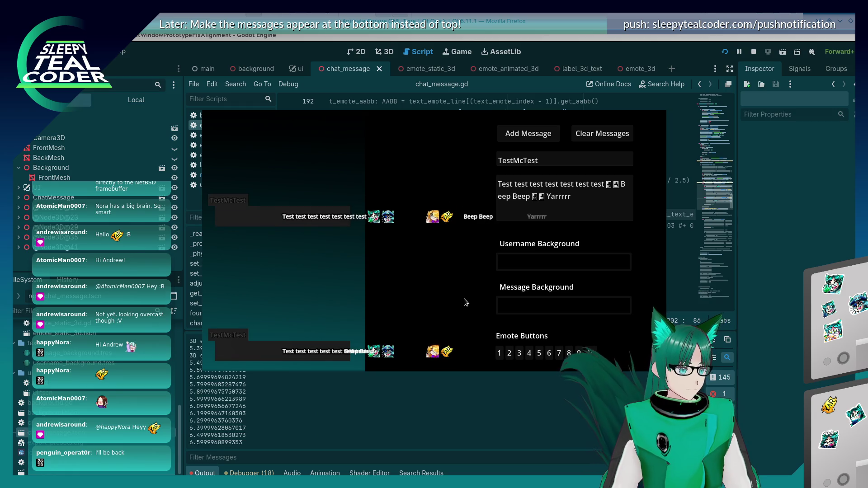
key(alt+Tab)
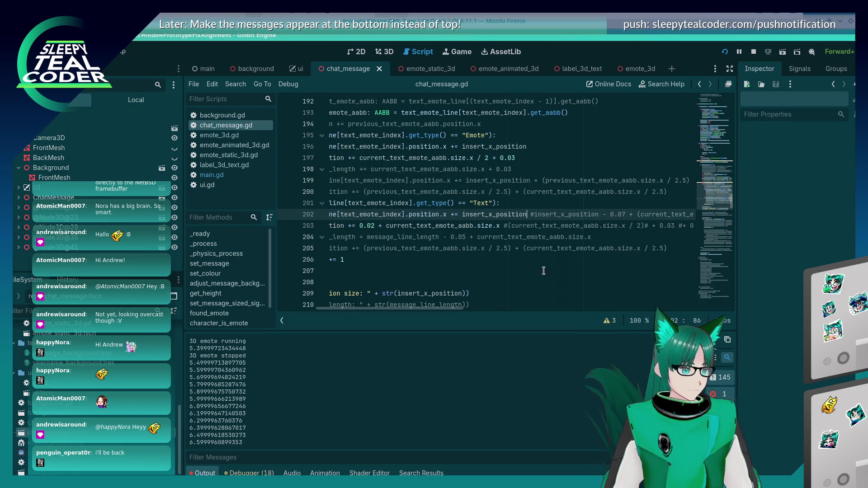
text(- 0.07)
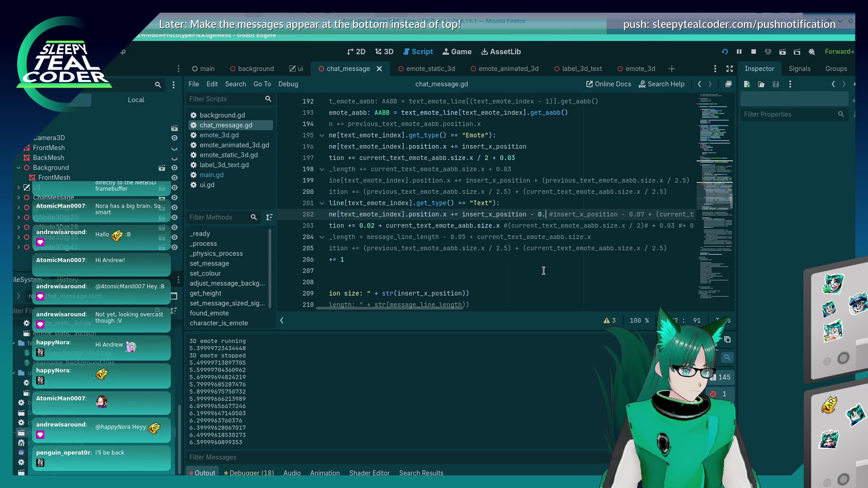
key(alt+Tab)
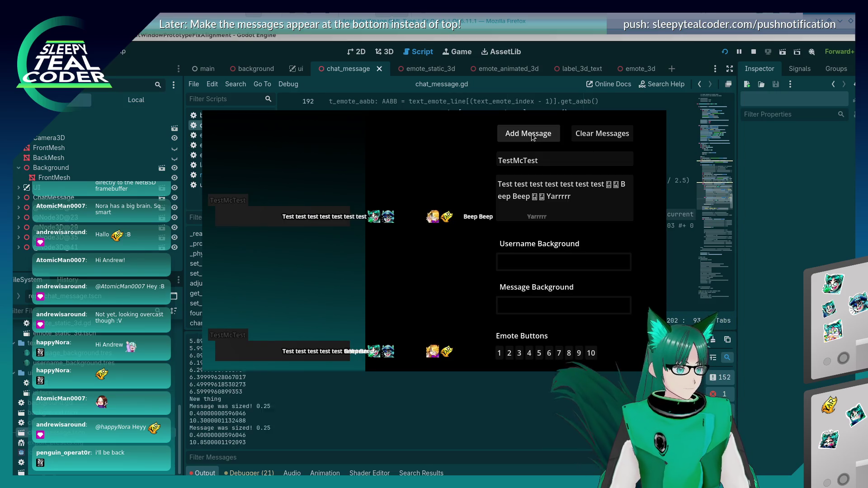
click(532, 143)
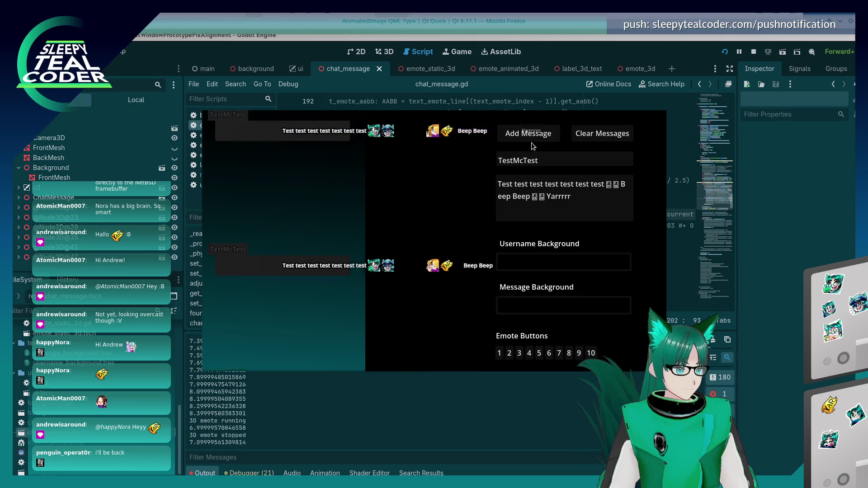
Step: Wrap line 197's halved emote width in parentheses before adding 0.03, and save the script
key(alt+Tab)
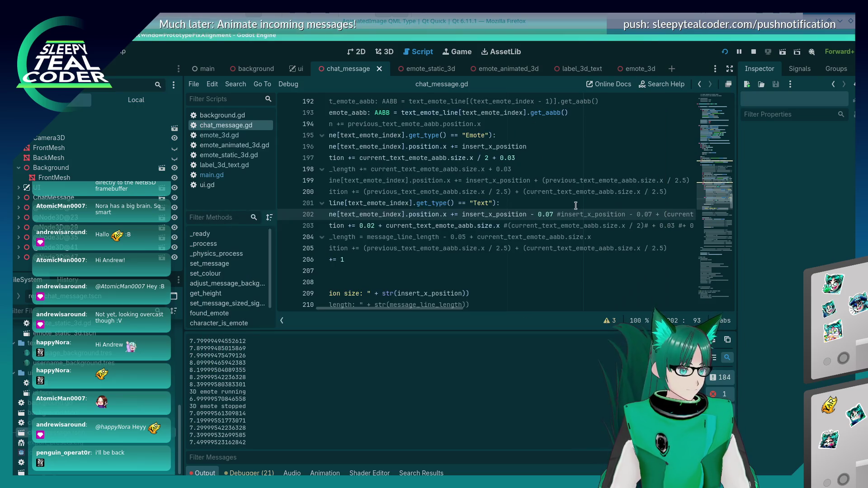
scroll(533, 259, up, 1)
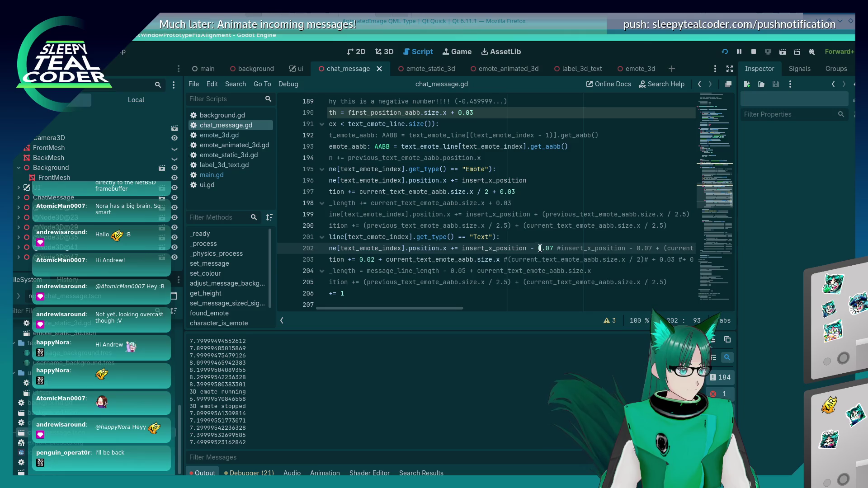
scroll(451, 309, left, 3)
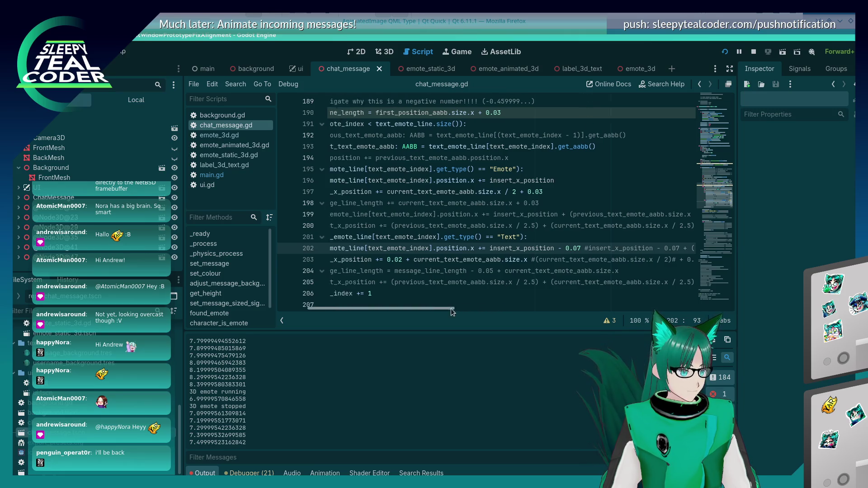
click(419, 192)
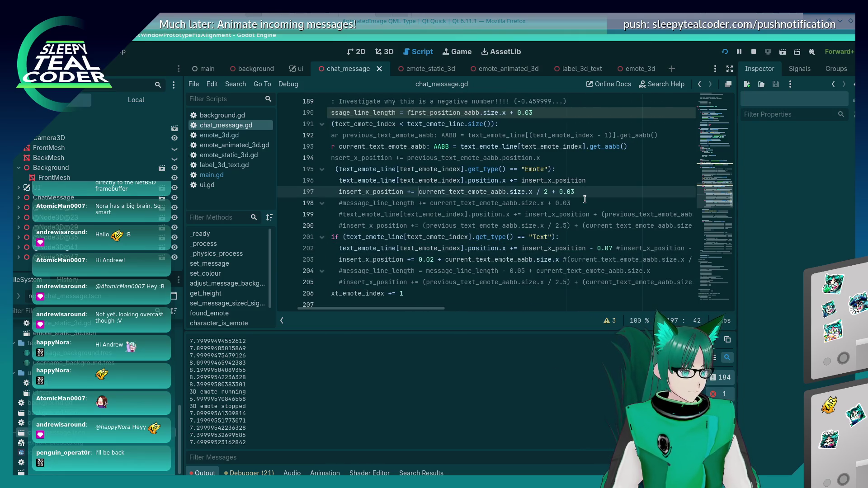
text(()
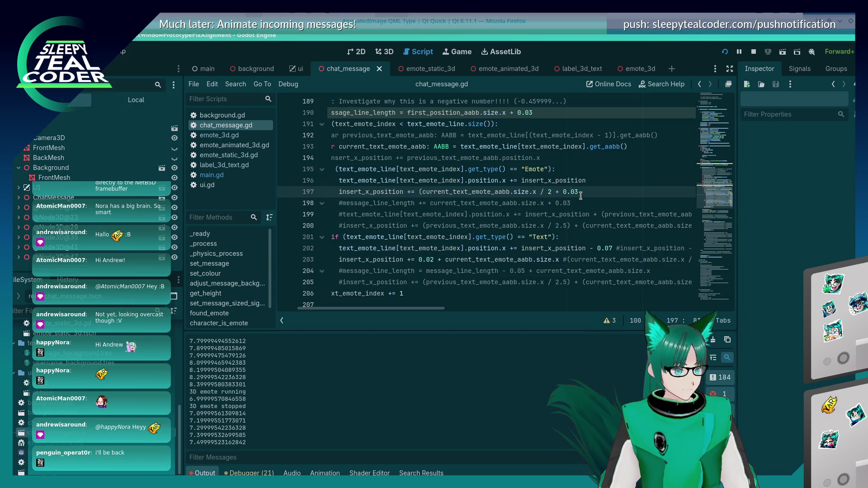
key(Left)
key(Left)
key(Left)
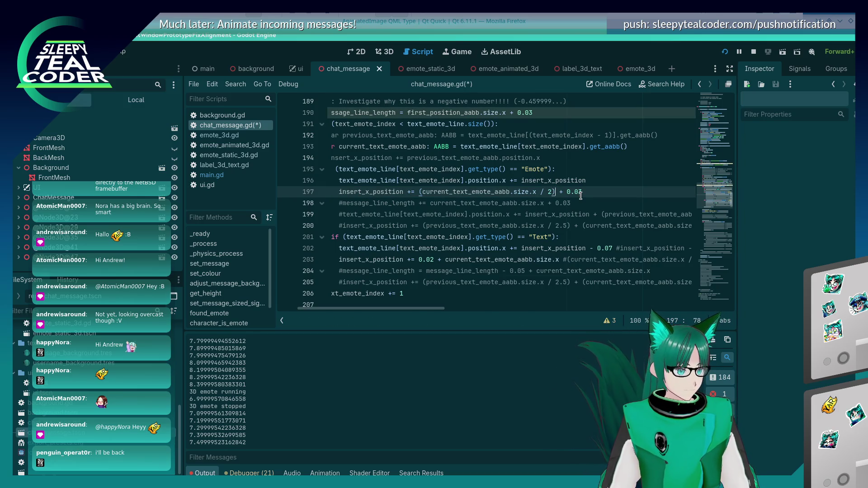
key(ctrl+s)
Step: Run the chat test, post messages including an extra emote, and compare them with the code
key(F5)
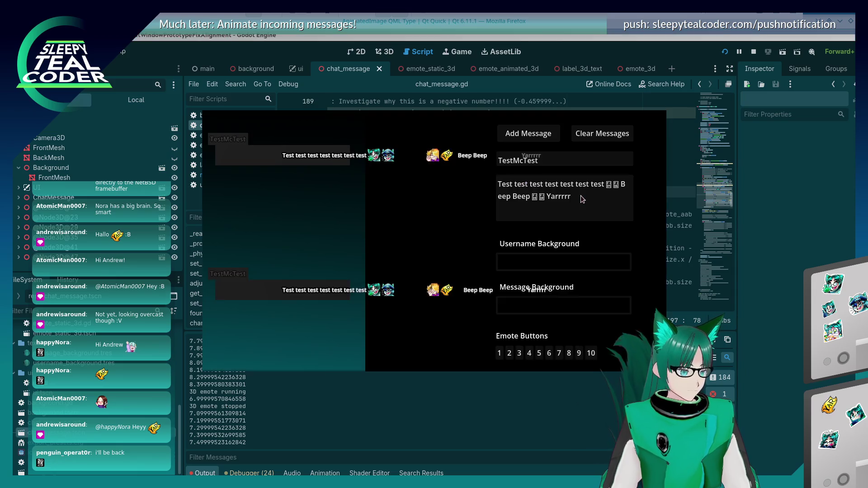
click(532, 133)
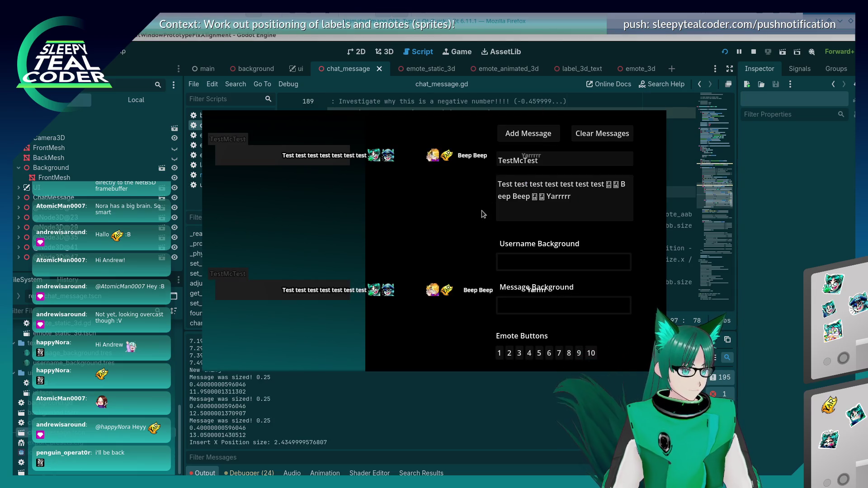
click(570, 199)
click(591, 353)
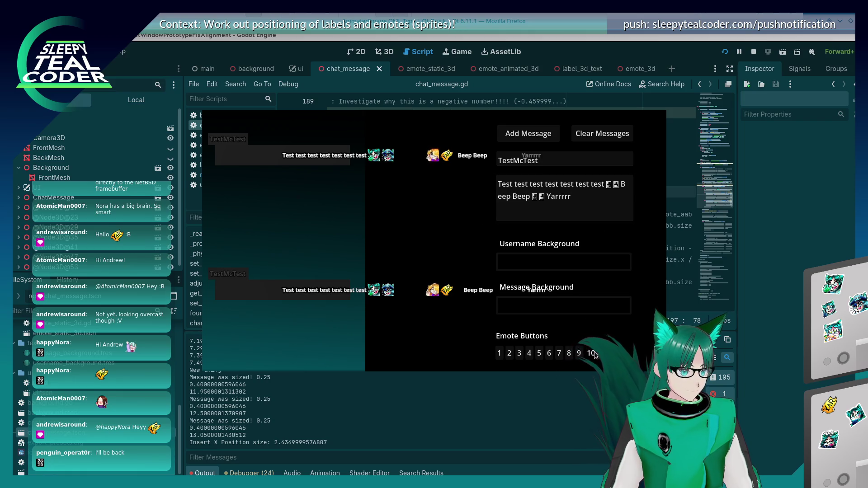
click(528, 133)
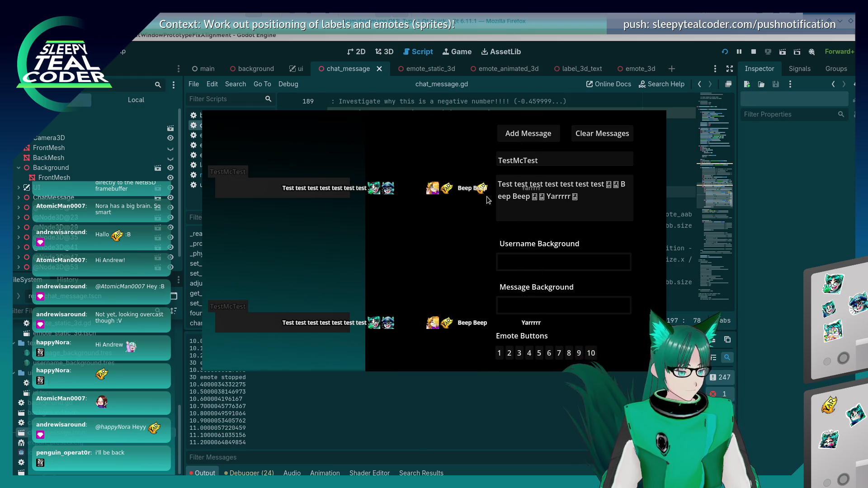
key(alt+Tab)
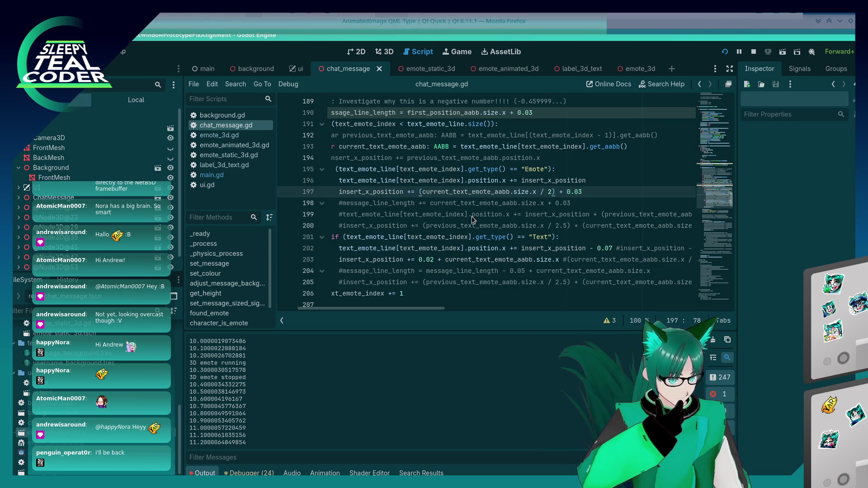
key(alt+Tab)
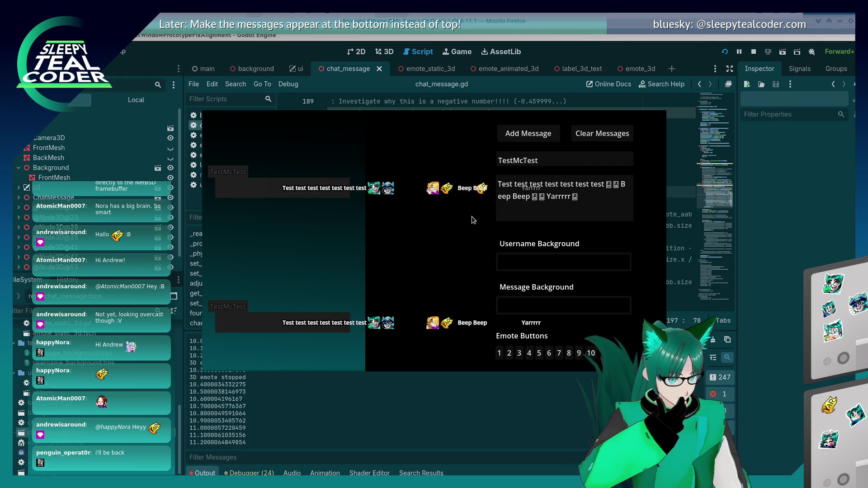
key(alt+Tab)
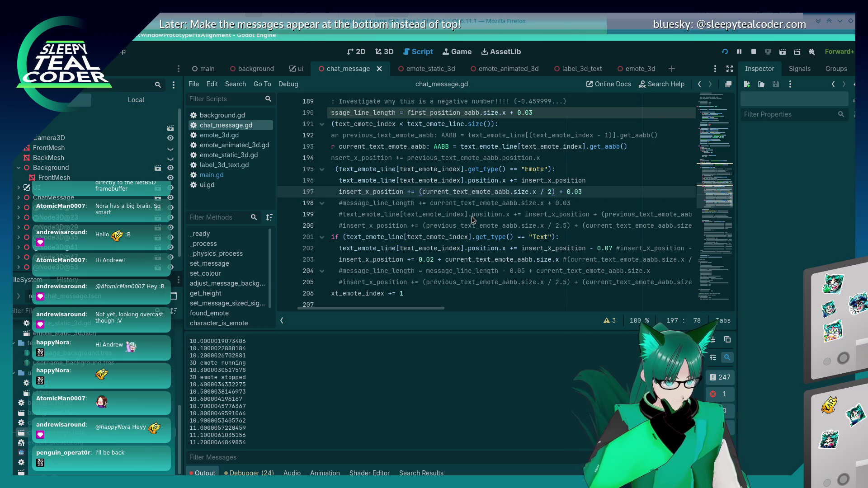
Step: Make line 202 assign the text position instead of adding to it, then rerun the test
click(610, 248)
key(BackSpace)
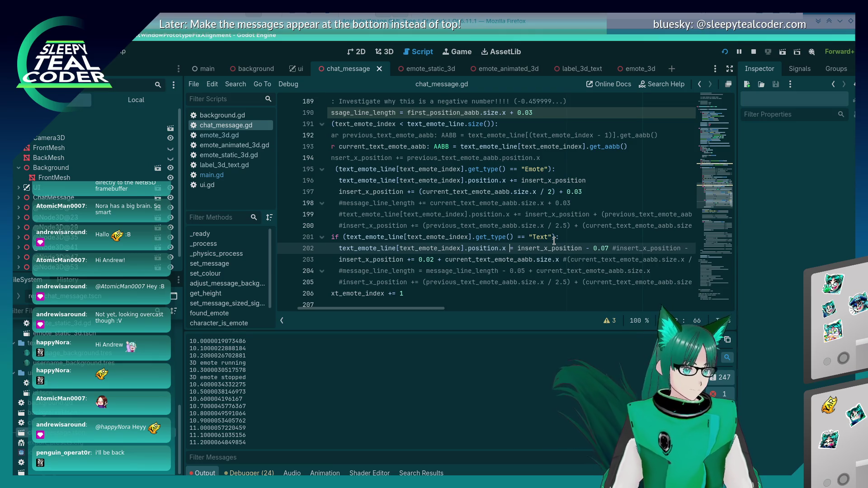
key(F5)
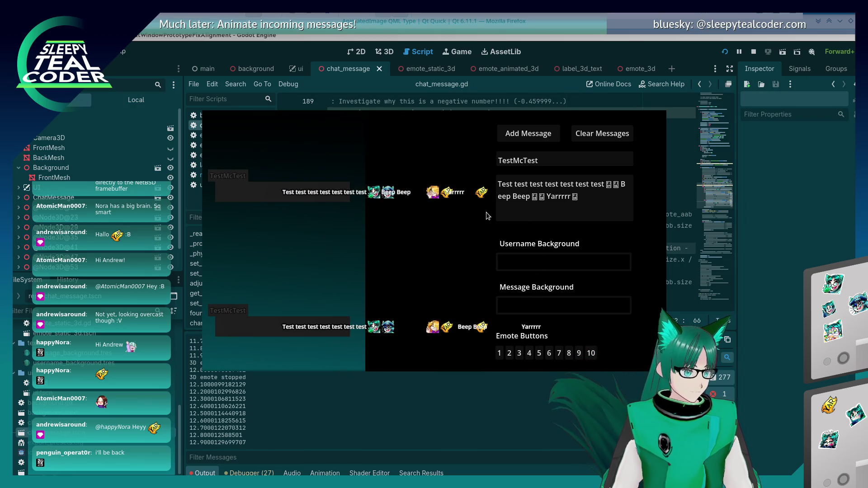
key(alt+Tab)
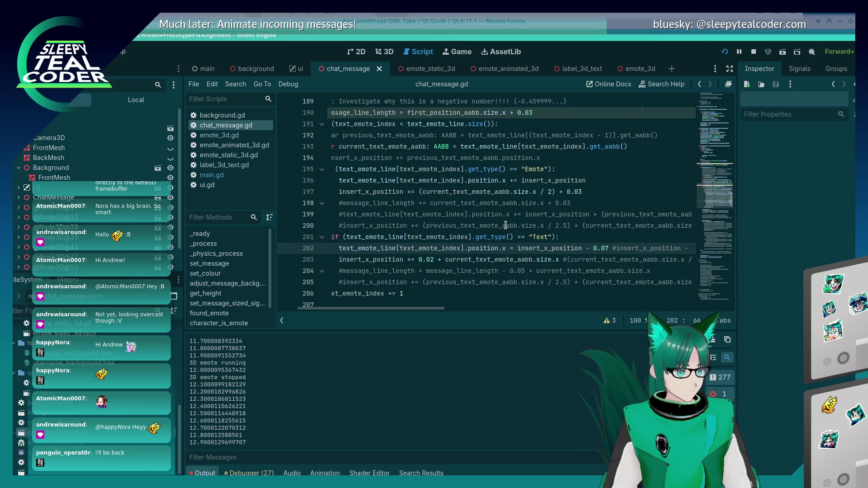
Step: Revert and restore the halved emote width on line 197, testing with a new message
click(537, 192)
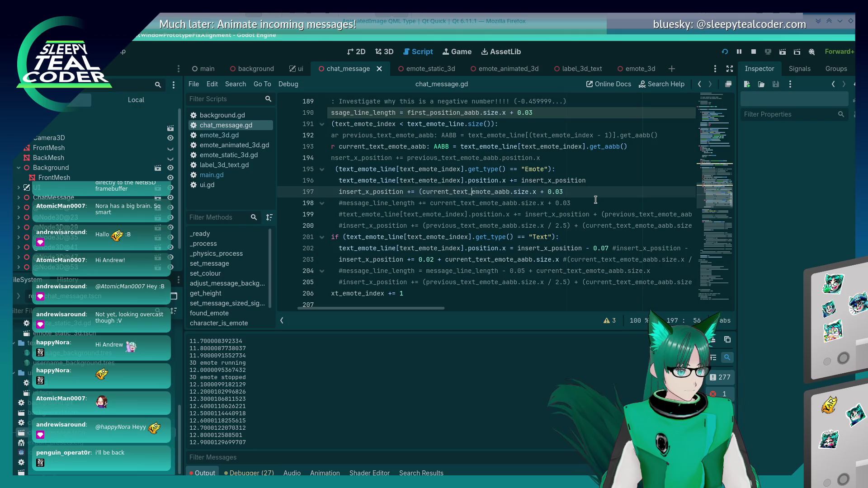
key(ctrl+z)
key(F5)
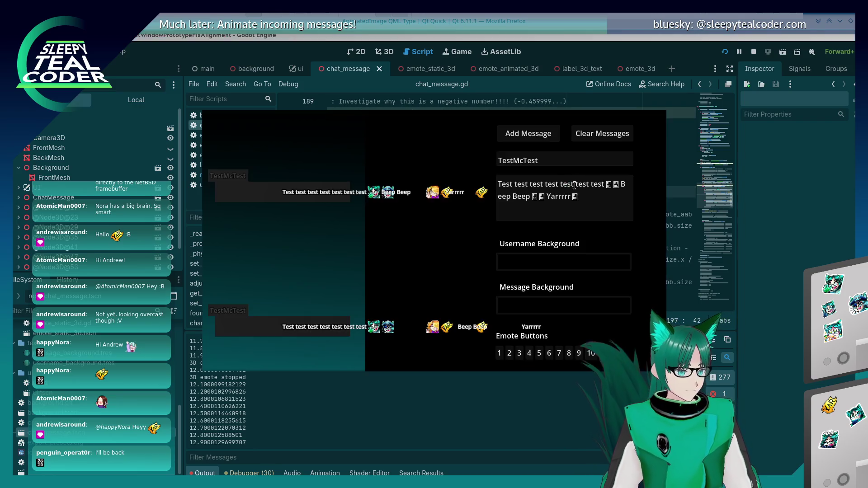
click(528, 133)
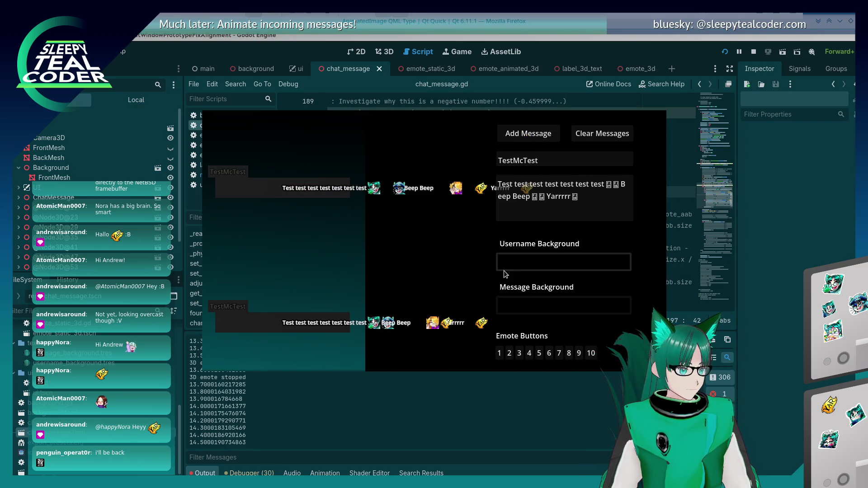
click(596, 43)
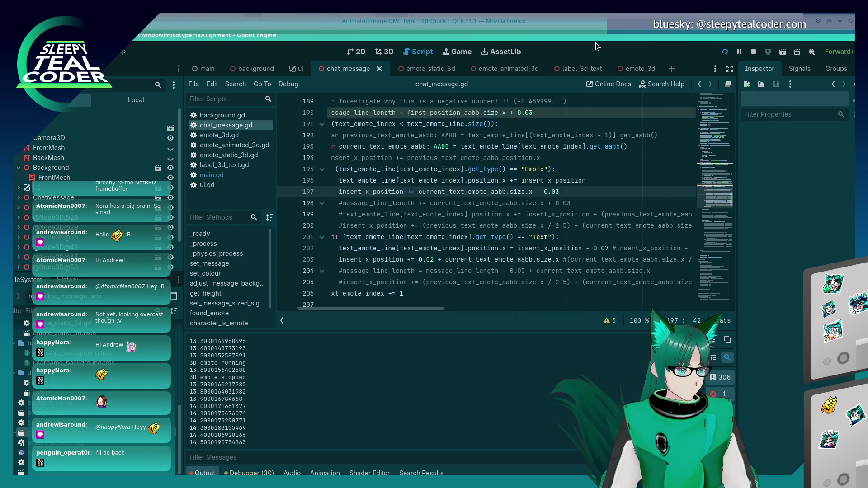
key(ctrl+z)
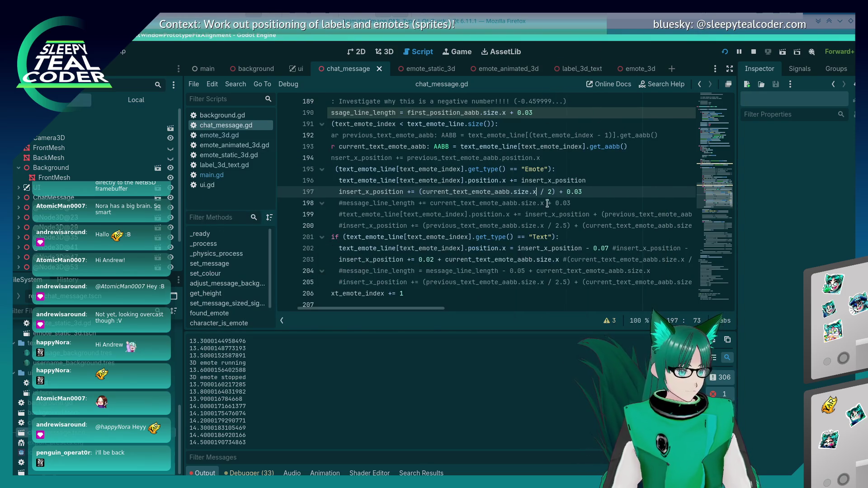
Step: Run the chat test, add a message to check text alignment, then stop the game
click(444, 260)
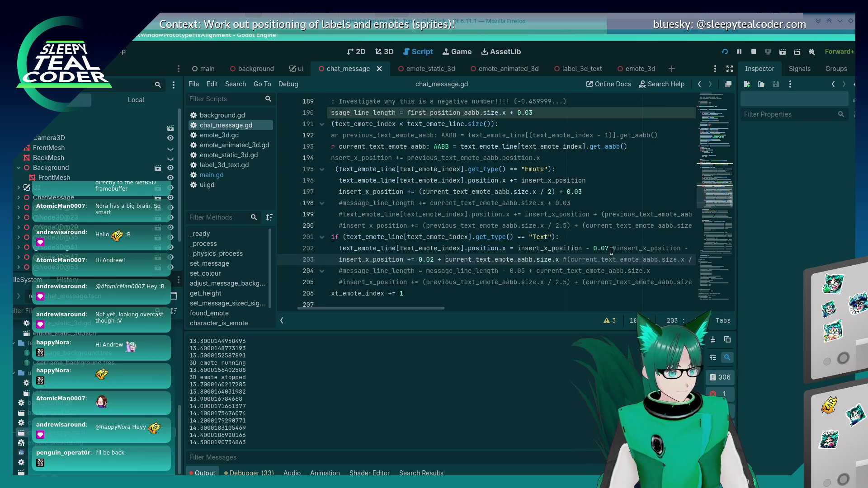
key(F5)
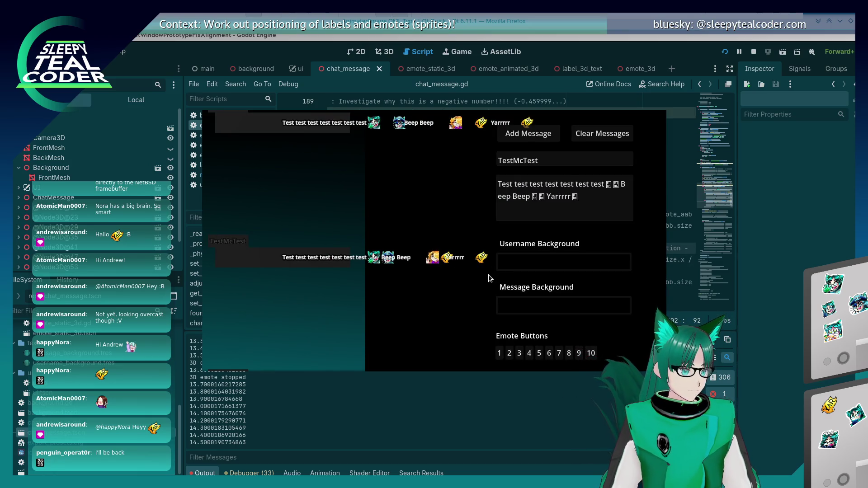
click(543, 136)
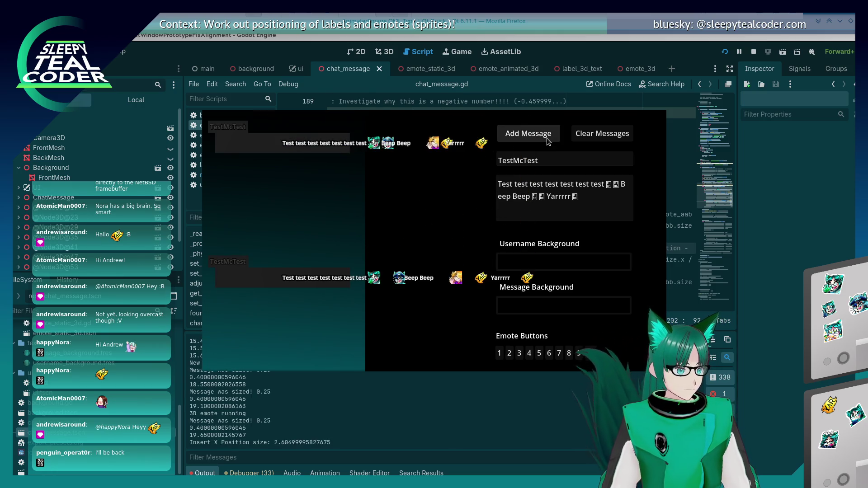
key(F8)
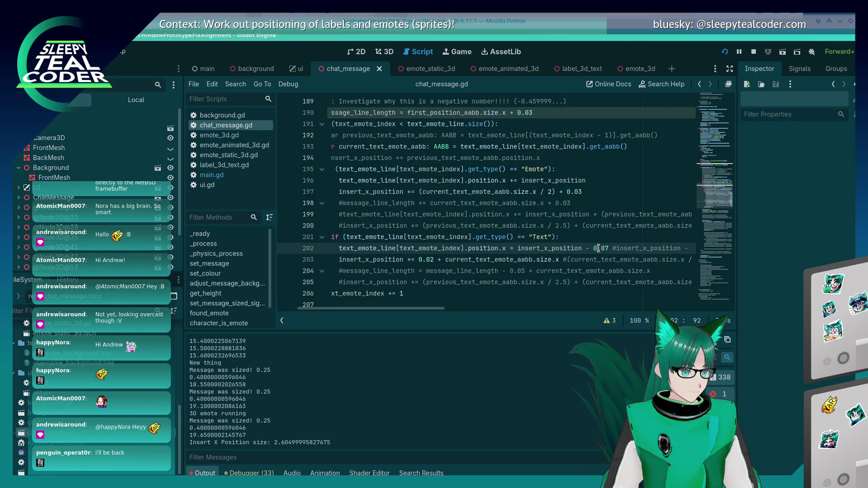
Step: Delete the leftover code after 0.07 on line 202 and relaunch the game
drag(415, 310, 463, 319)
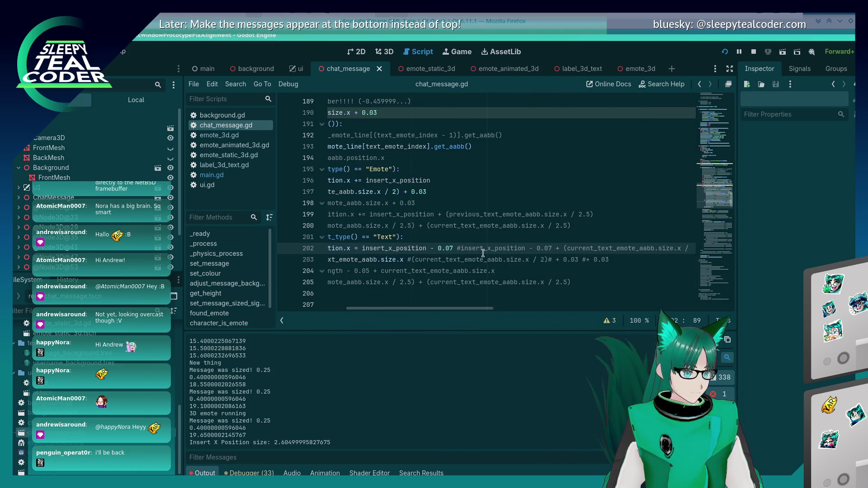
drag(457, 248, 553, 248)
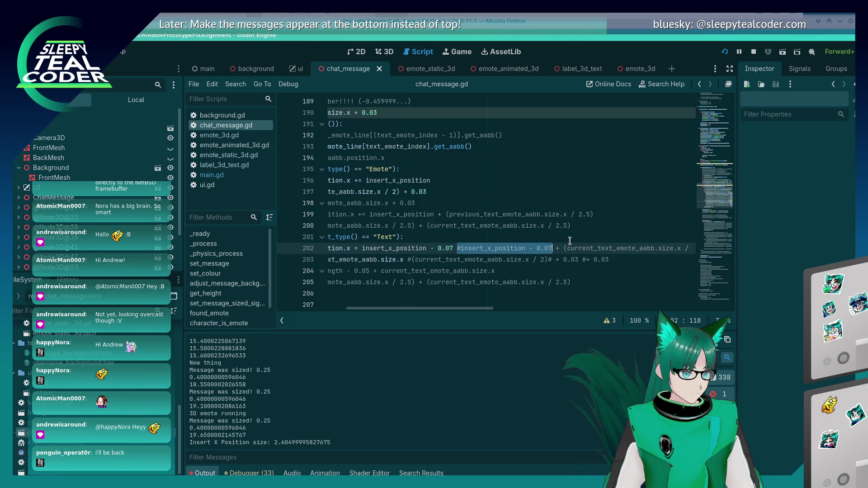
key(BackSpace)
key(F5)
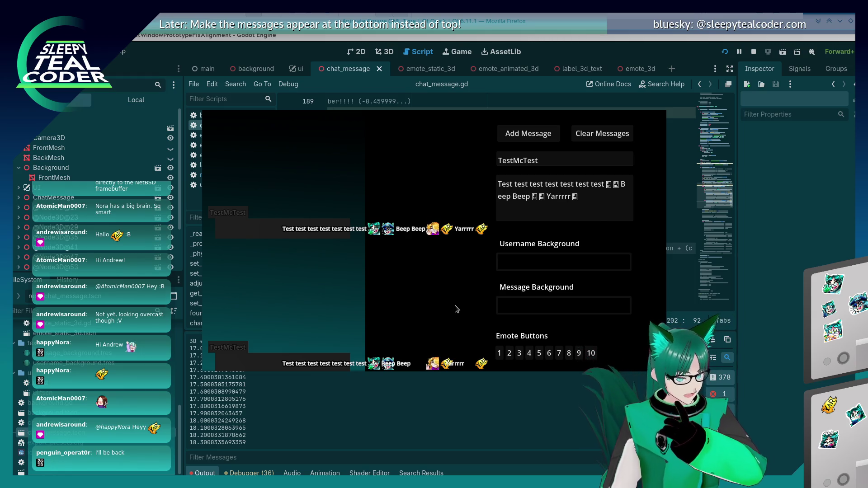
Step: Post 'Looooooooooong Looooooooong Teeeeeeeeeeeeeeeexxxxxxxxxxxxxxxxtttttttttt' to the chat, then repost it with an emote appended
click(595, 197)
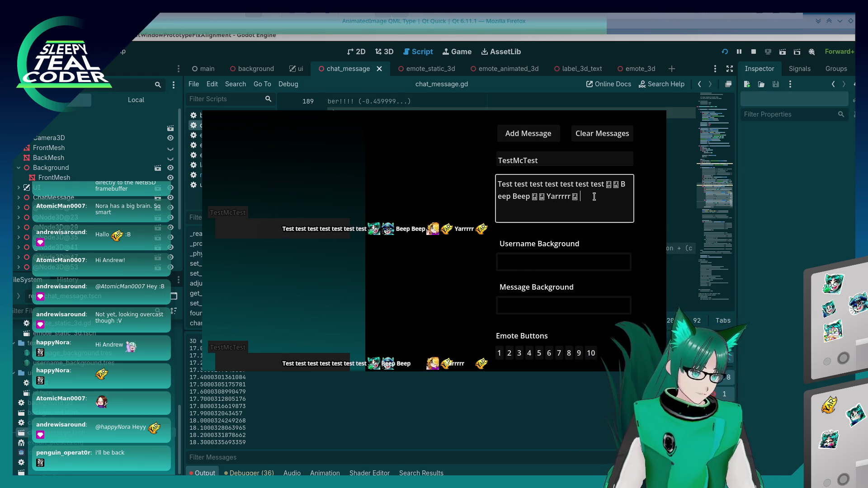
text(Loo)
text(ooooooooong Loooo)
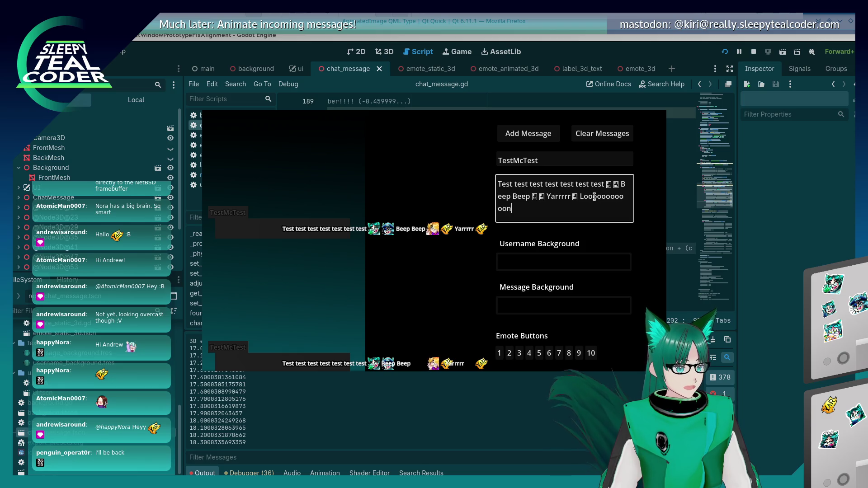
text(ooooong Teeeeeeeee)
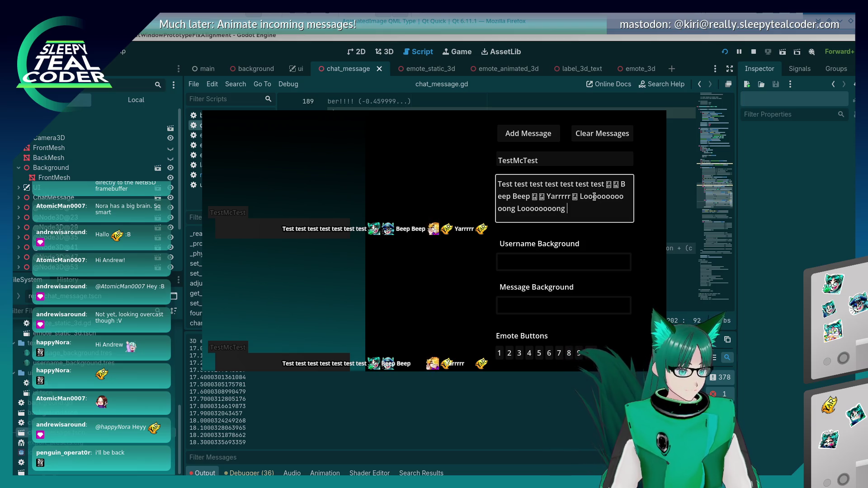
text(eeeeeeexxxxx)
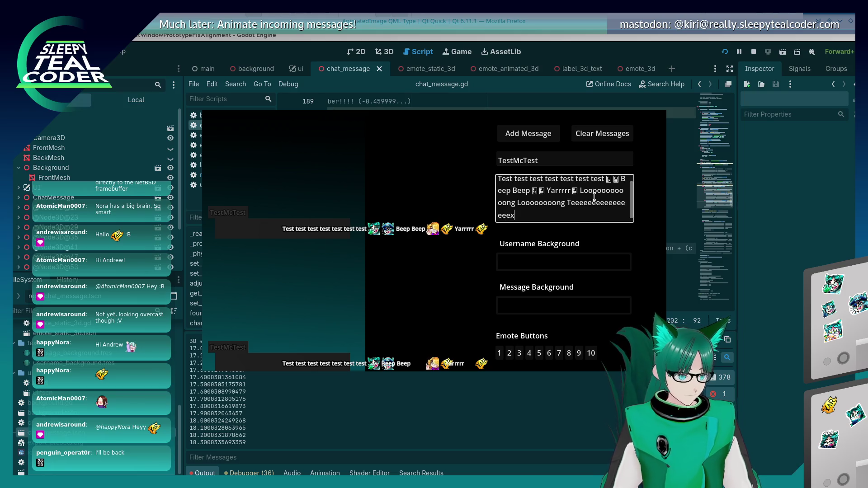
text(xxxxxxxxxxxtttttttttt)
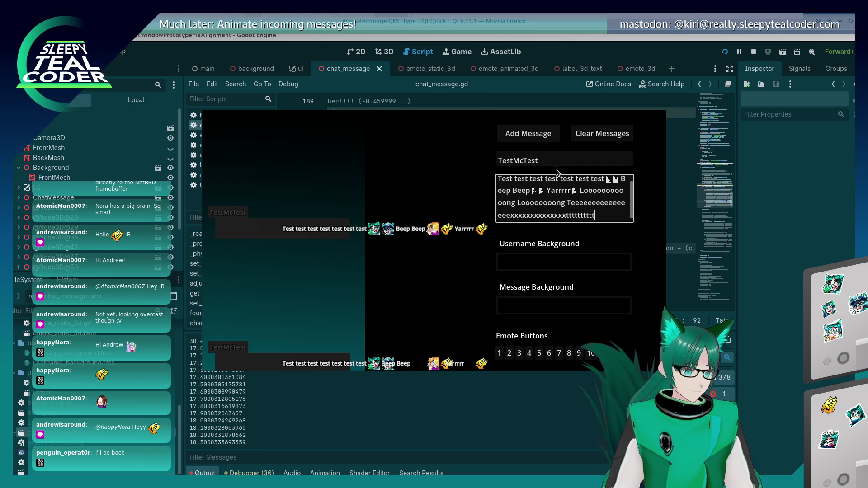
click(550, 134)
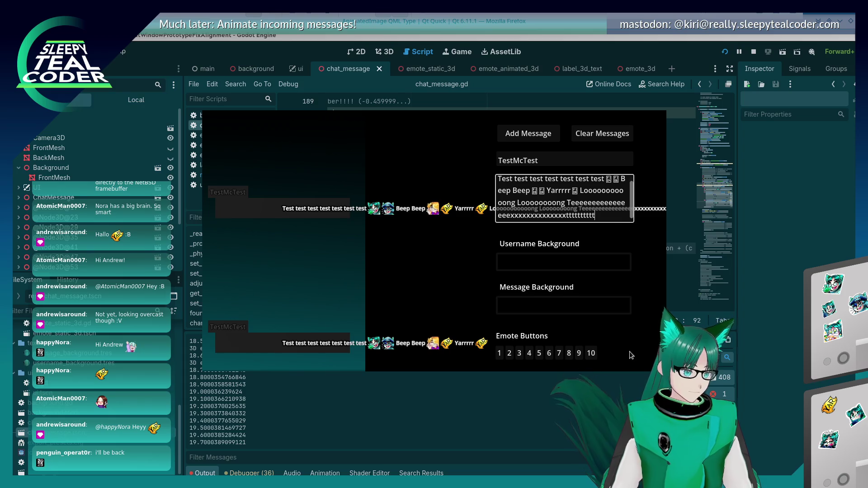
click(592, 354)
click(528, 133)
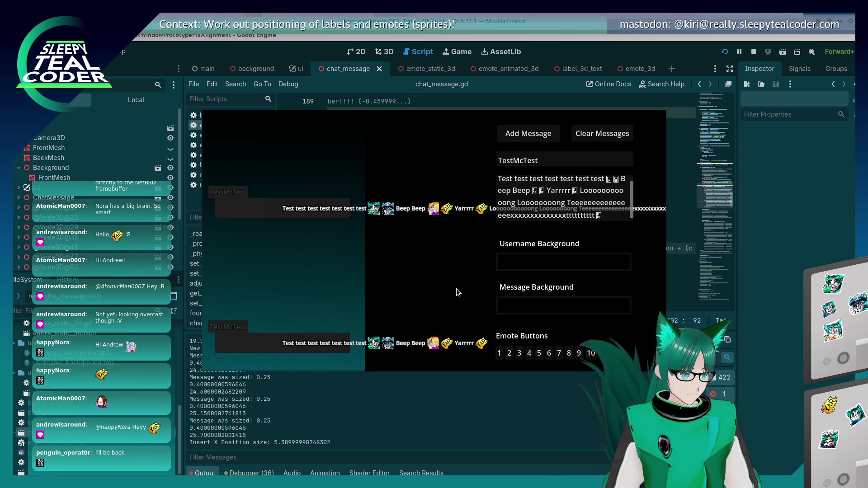
key(alt+Tab)
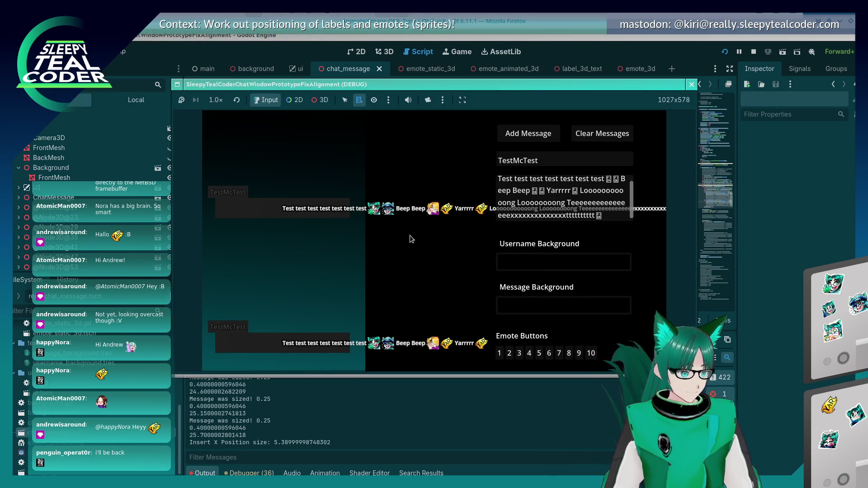
Step: Override the running game's camera in 3D mode and orbit it around the chat messages
click(389, 100)
click(389, 101)
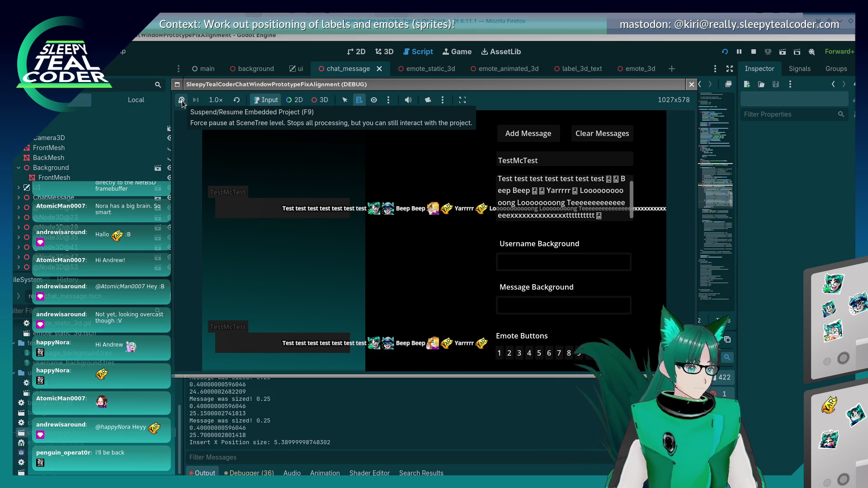
click(428, 100)
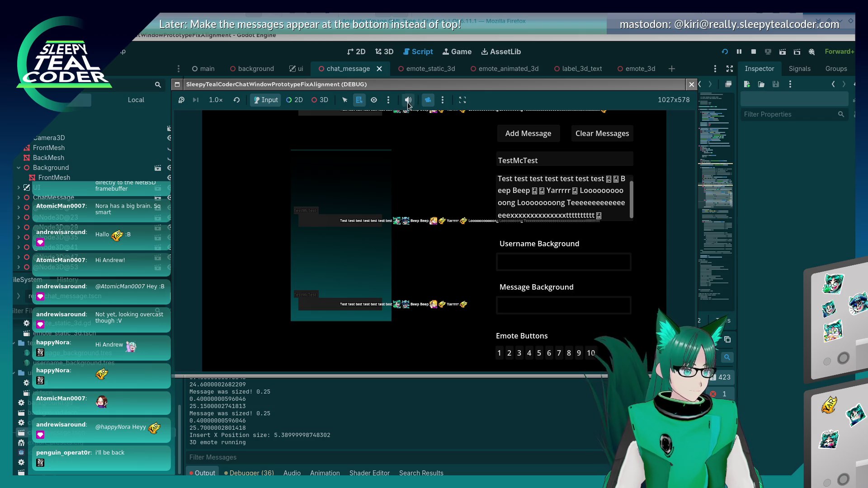
click(320, 100)
mouse_move(434, 154)
mouse_down()
mouse_move(417, 260)
mouse_move(370, 216)
mouse_move(428, 197)
mouse_move(357, 219)
mouse_move(384, 240)
mouse_move(319, 238)
mouse_move(360, 232)
mouse_move(349, 216)
mouse_move(346, 226)
mouse_move(308, 237)
mouse_move(406, 245)
mouse_move(311, 252)
mouse_move(338, 254)
mouse_move(435, 244)
mouse_up()
mouse_move(375, 242)
mouse_down()
mouse_move(460, 249)
mouse_move(428, 240)
mouse_move(441, 243)
mouse_up()
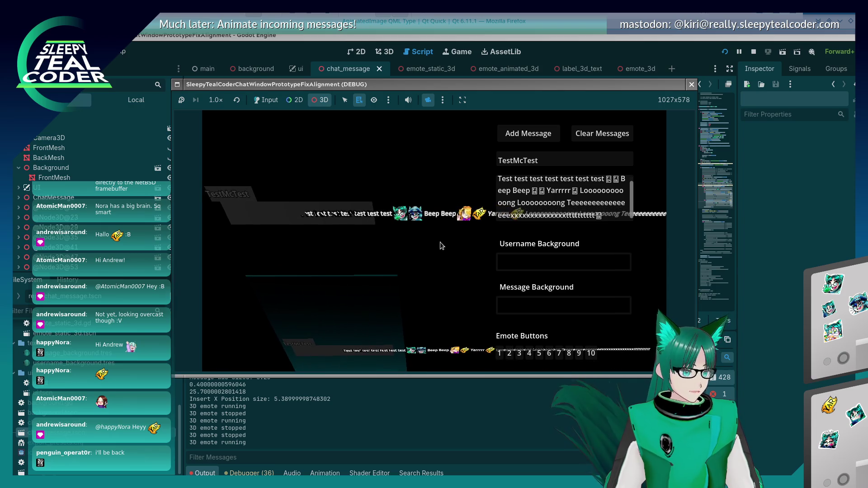
click(804, 234)
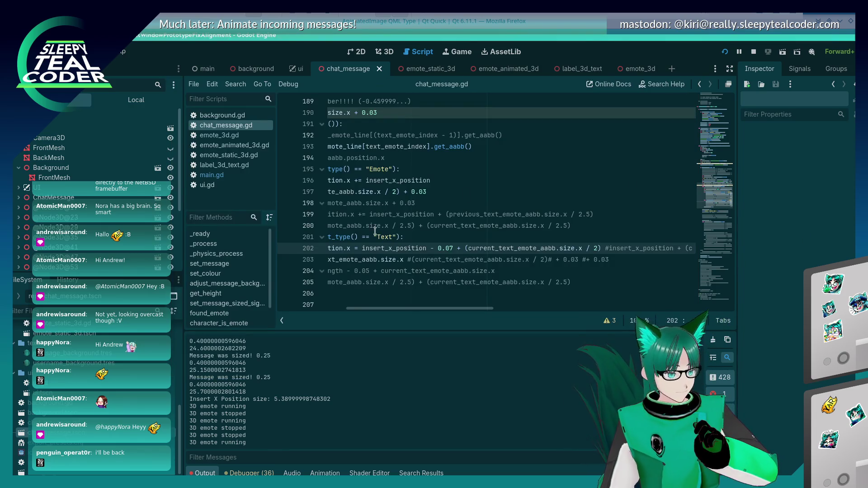
drag(408, 307, 311, 307)
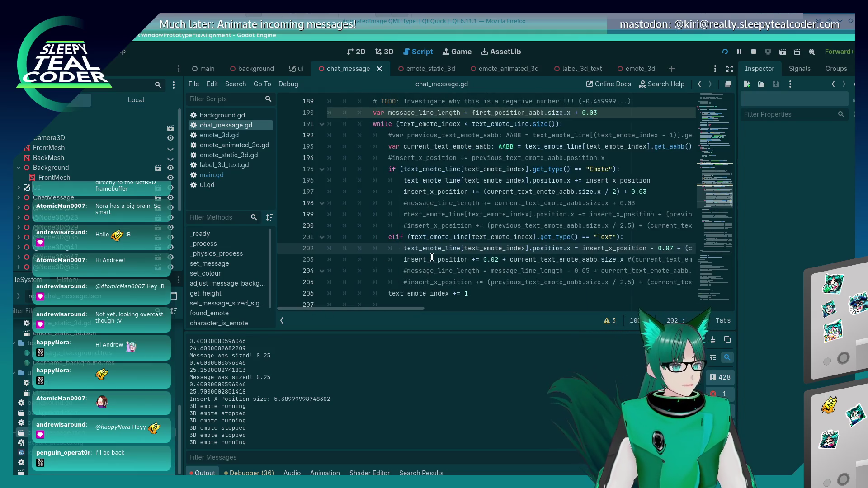
mouse_move(432, 256)
scroll(415, 254, down, 3)
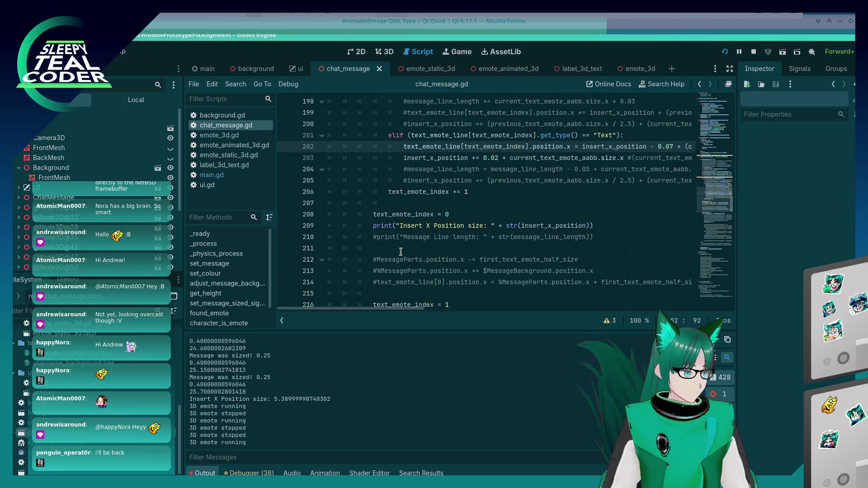
scroll(41, 199, down, 3)
scroll(41, 199, up, 3)
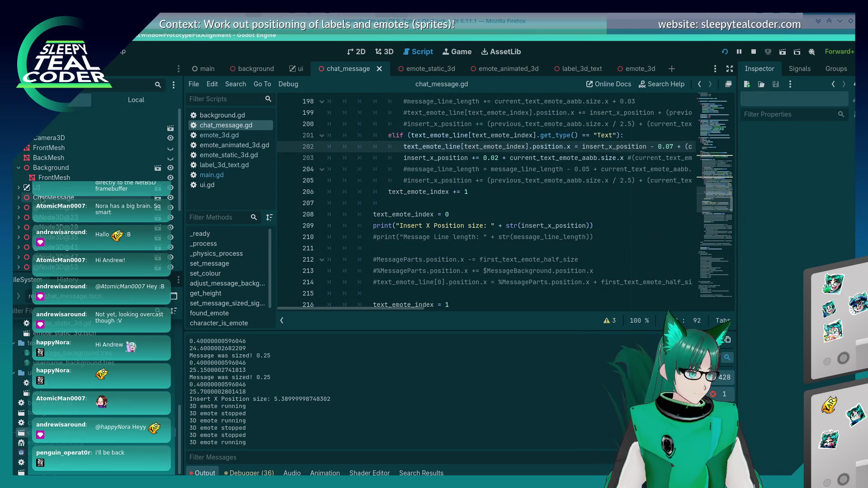
click(18, 208)
click(24, 217)
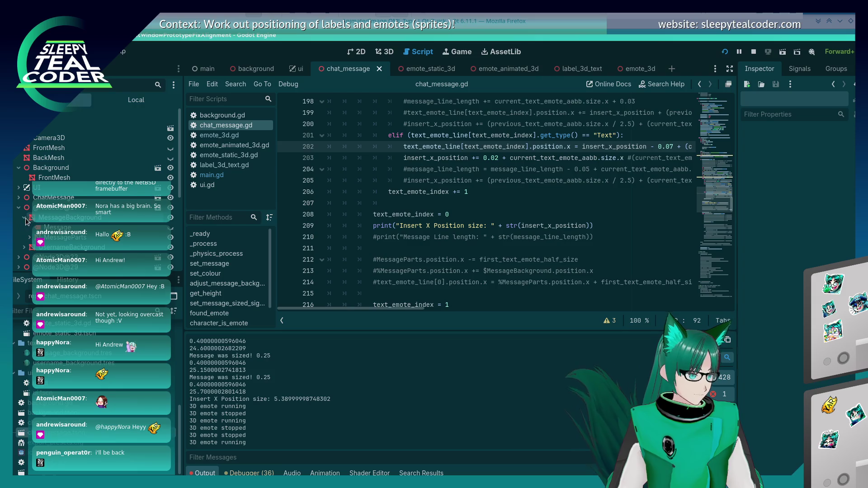
click(29, 237)
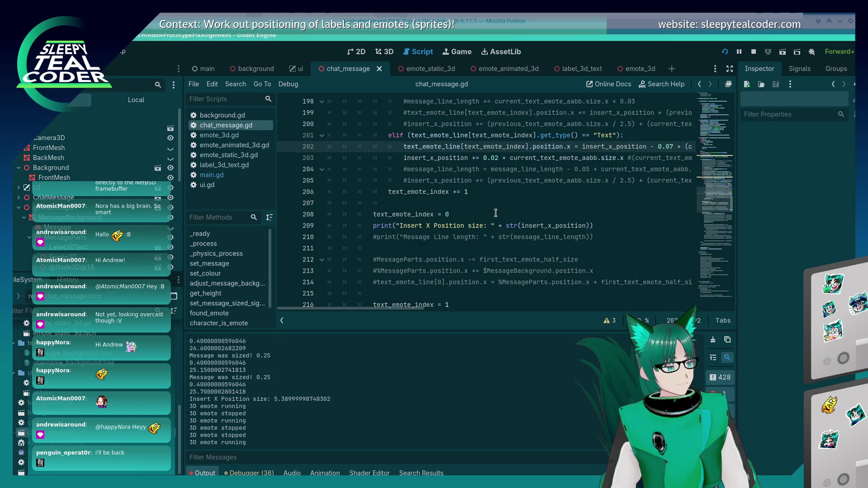
scroll(493, 217, up, 3)
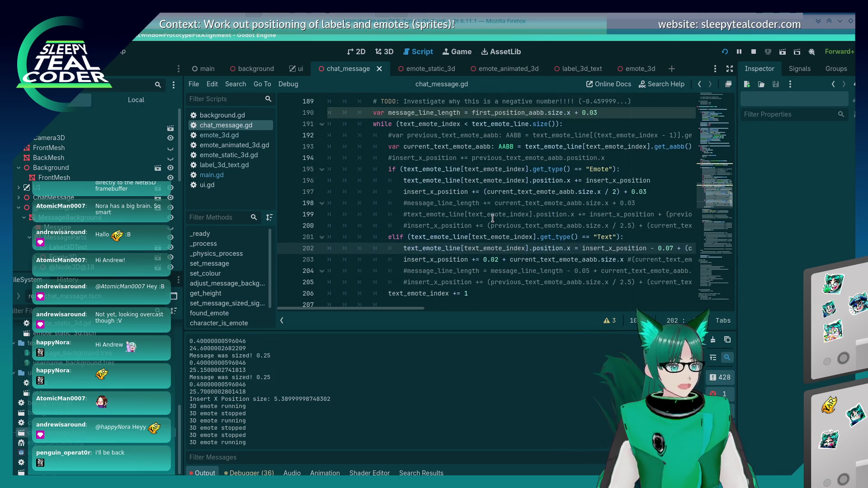
scroll(493, 219, up, 15)
scroll(490, 216, down, 7)
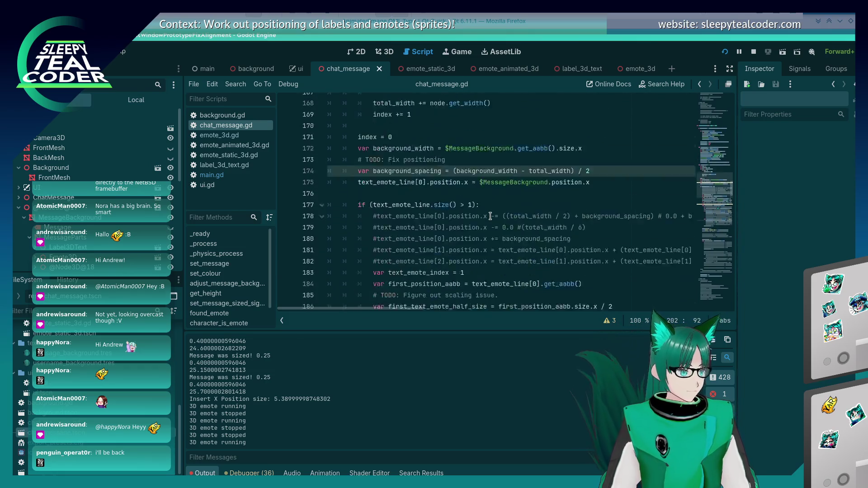
scroll(490, 217, down, 12)
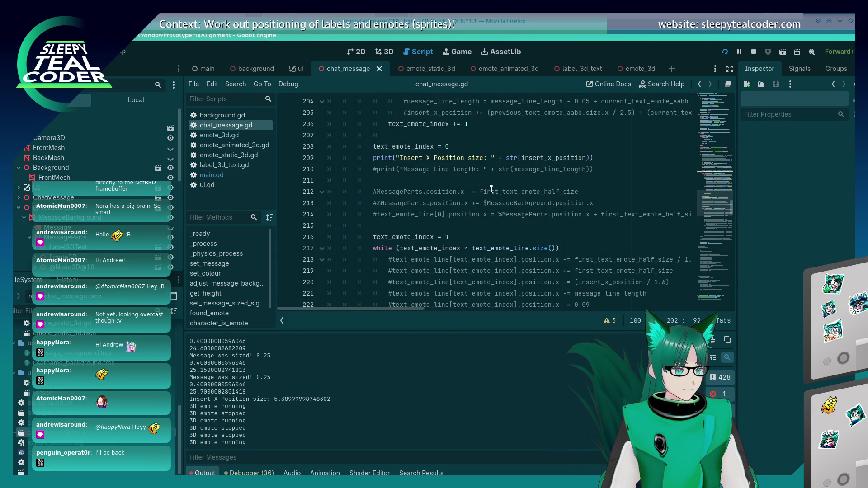
Step: Alternate between the running chat window and chat_message.gd, then bring Firefox forward
key(alt+Tab)
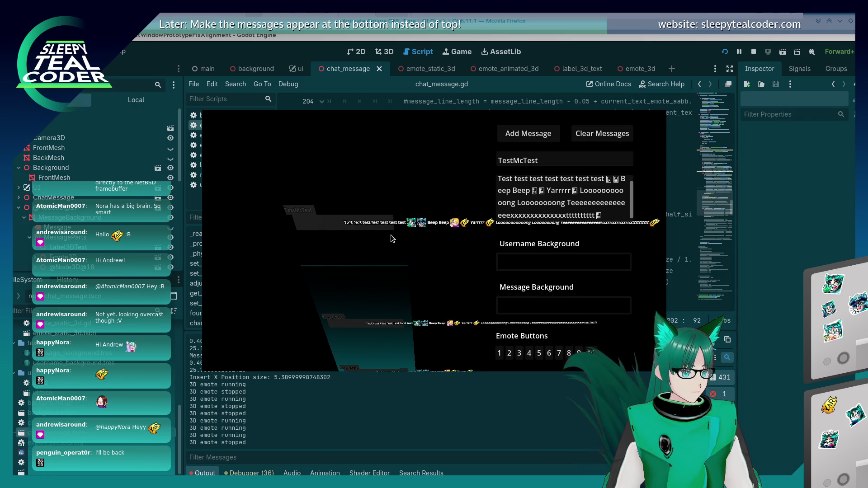
click(757, 229)
scroll(551, 246, up, 6)
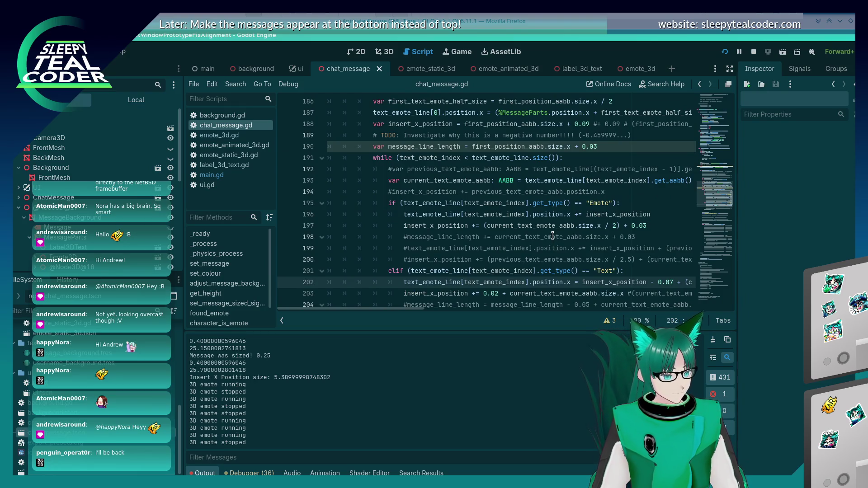
key(alt+Tab)
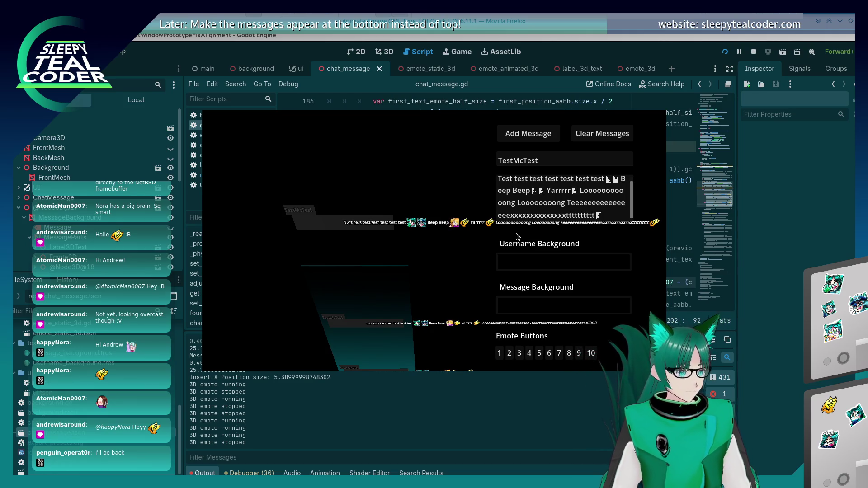
key(alt+Tab)
scroll(530, 241, down, 3)
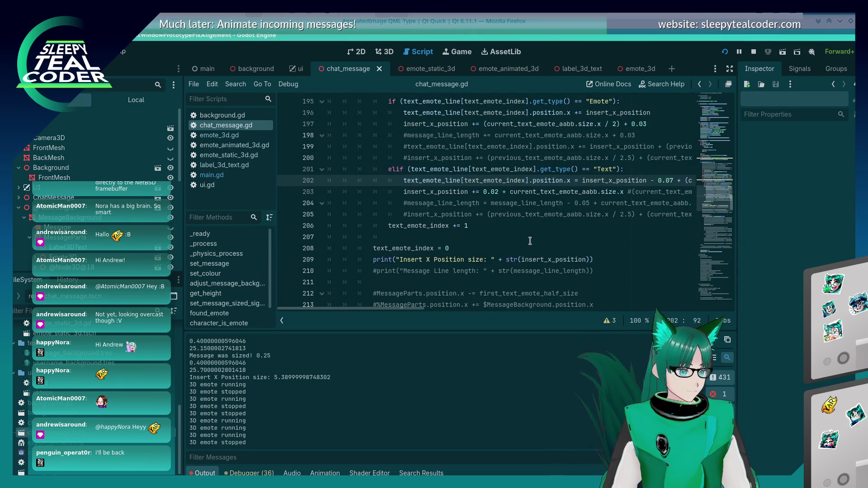
key(alt+Tab)
click(353, 233)
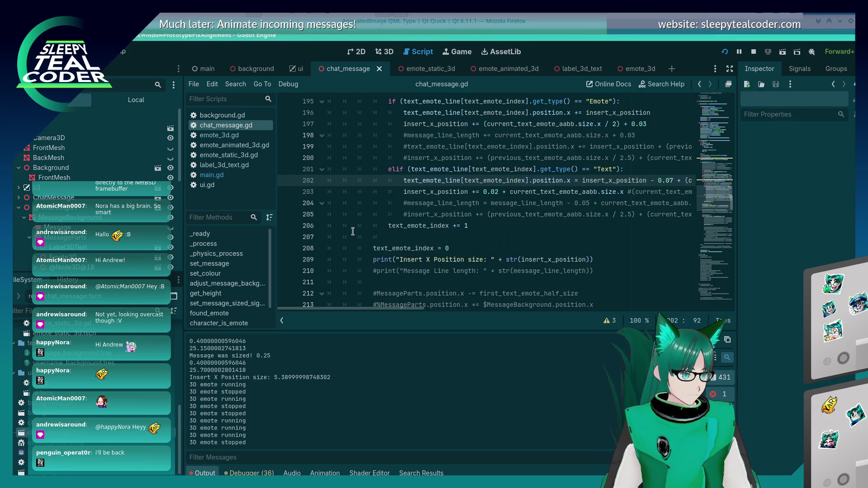
click(491, 20)
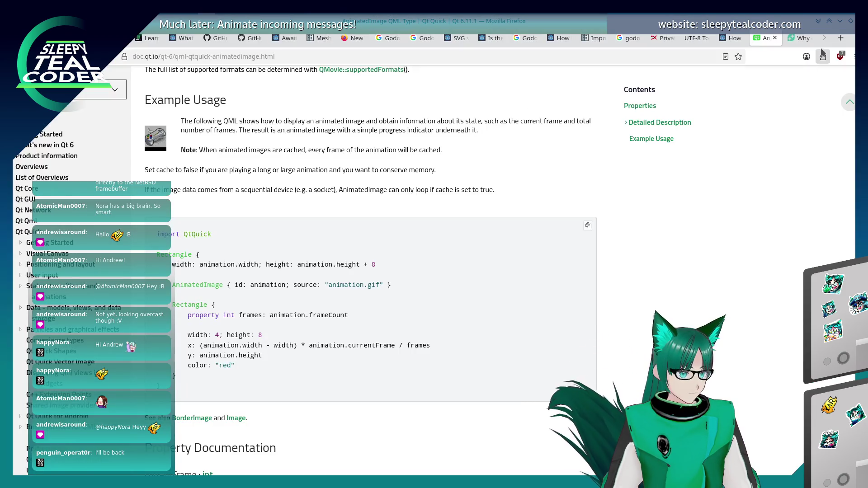
Step: Google 'Godot, mesh, update size based on nodes inside' in a new tab and scroll the results
click(841, 38)
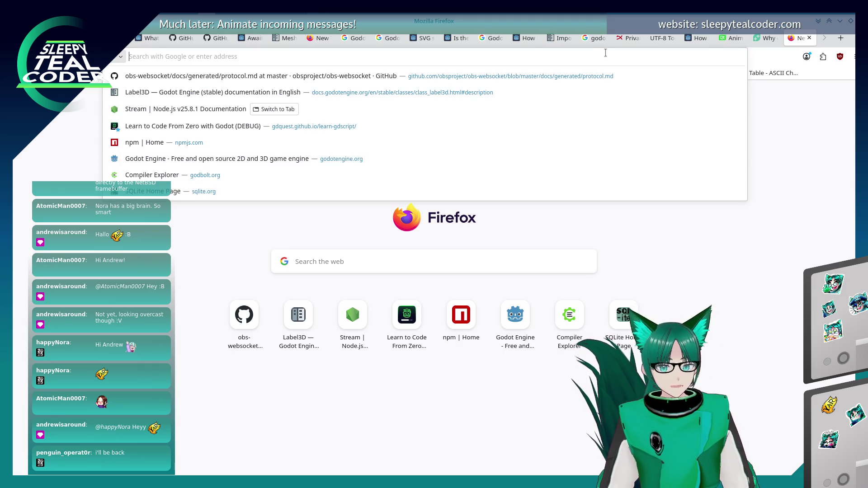
text(Godot, mesh, upad)
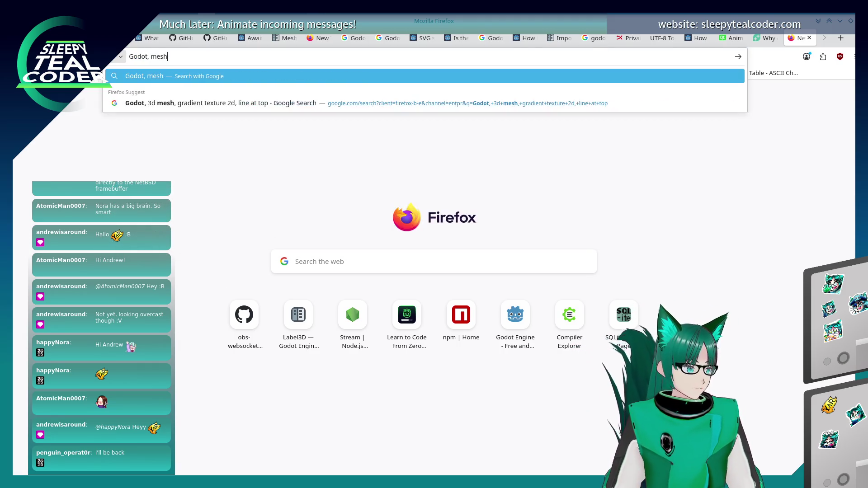
text(date)
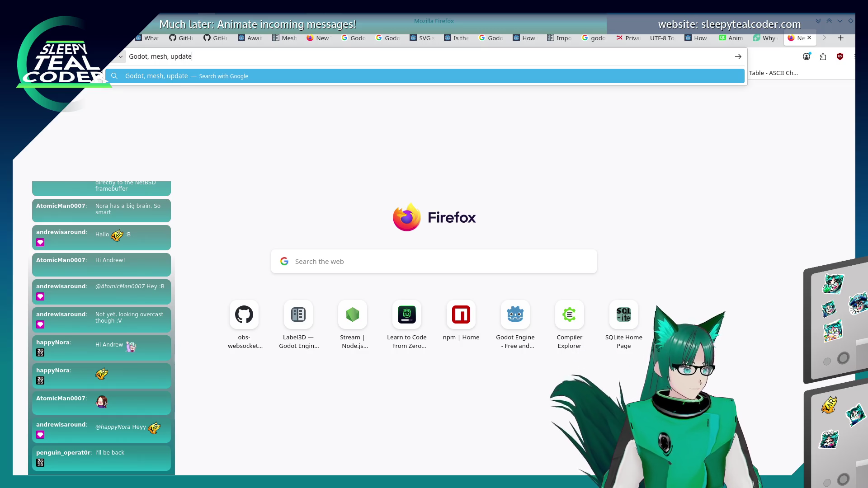
text(d on ob)
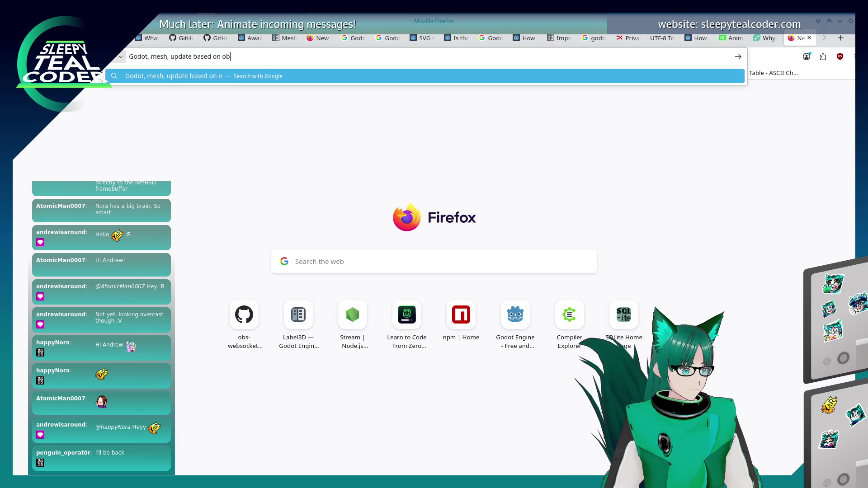
text(ject)
key(BackSpace)
key(BackSpace)
key(BackSpace)
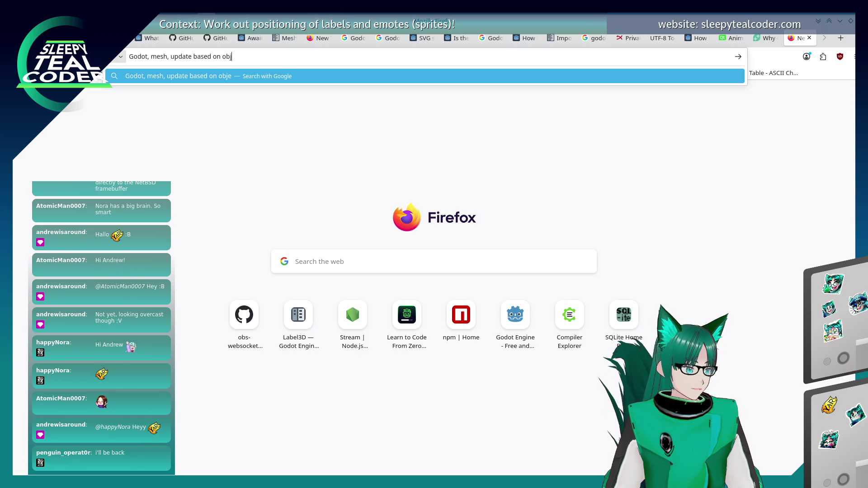
text(node)
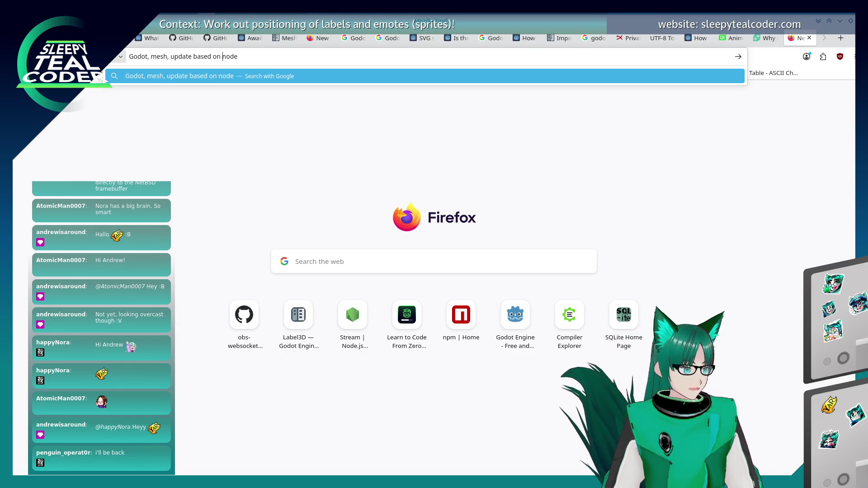
text( size)
key(End)
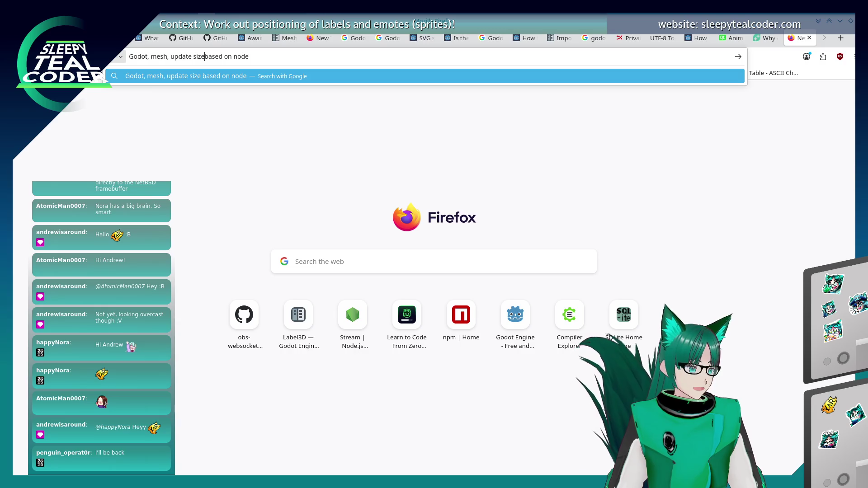
key(BackSpace)
text(inside)
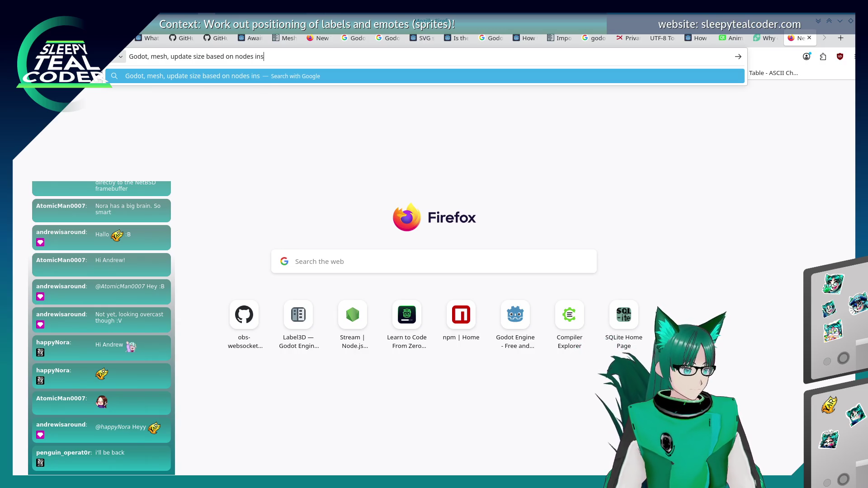
key(Return)
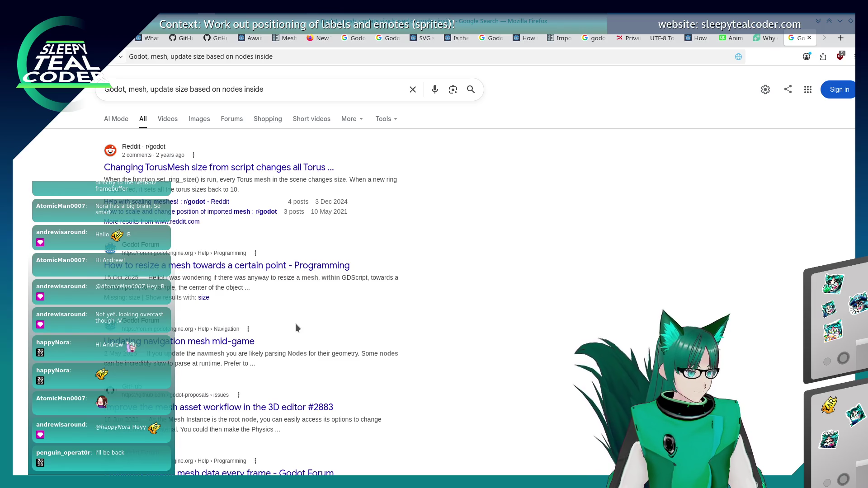
scroll(295, 324, down, 2)
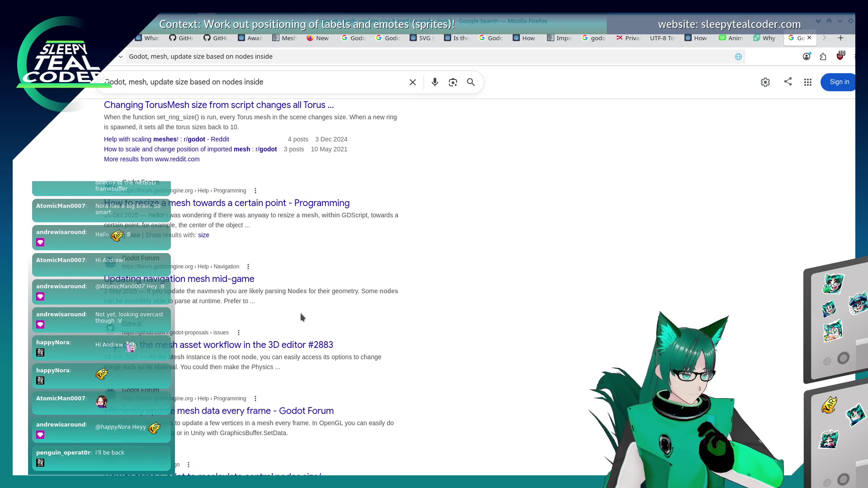
scroll(300, 313, down, 2)
scroll(303, 310, down, 2)
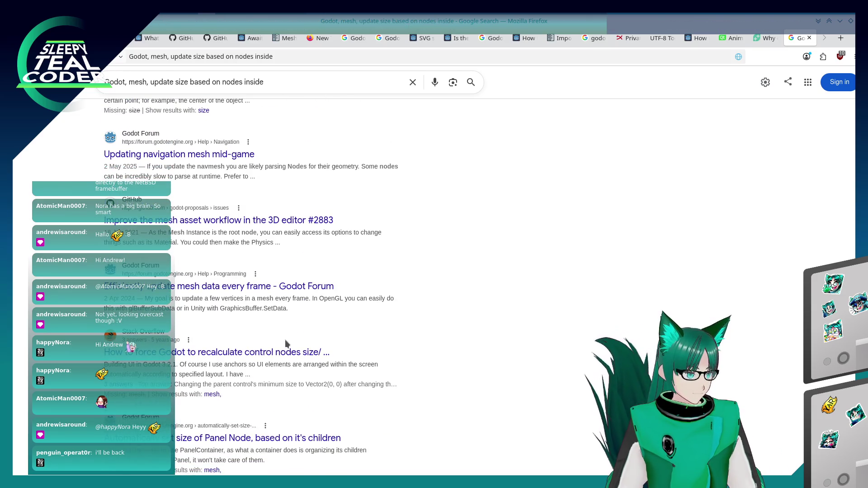
click(301, 358)
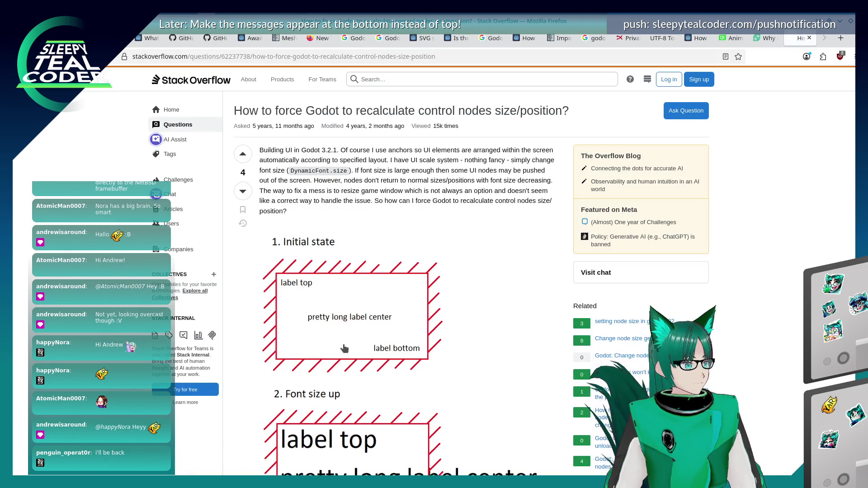
scroll(284, 329, down, 6)
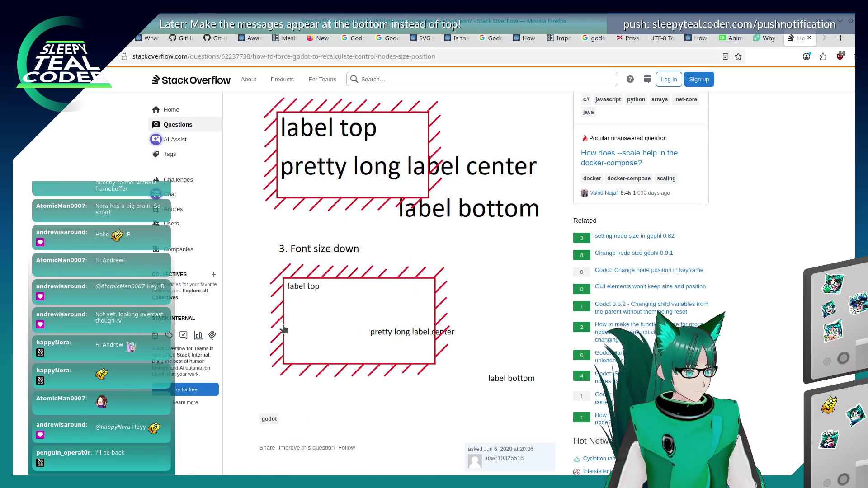
scroll(284, 328, down, 7)
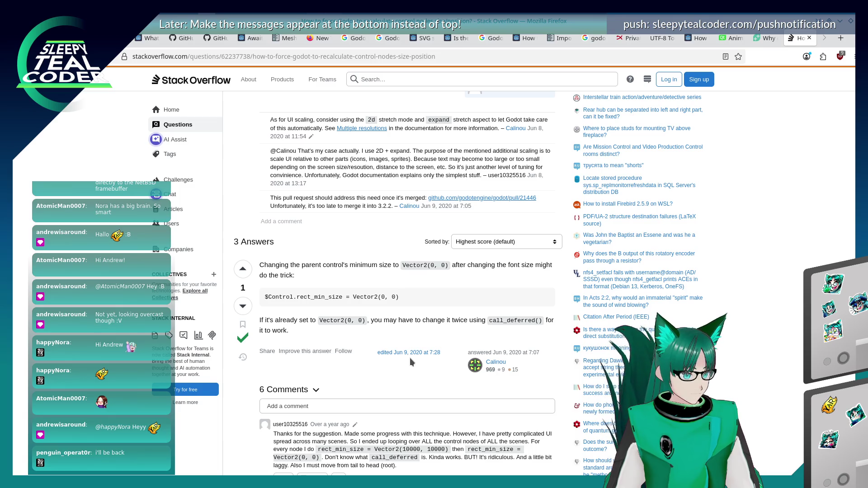
scroll(410, 357, down, 3)
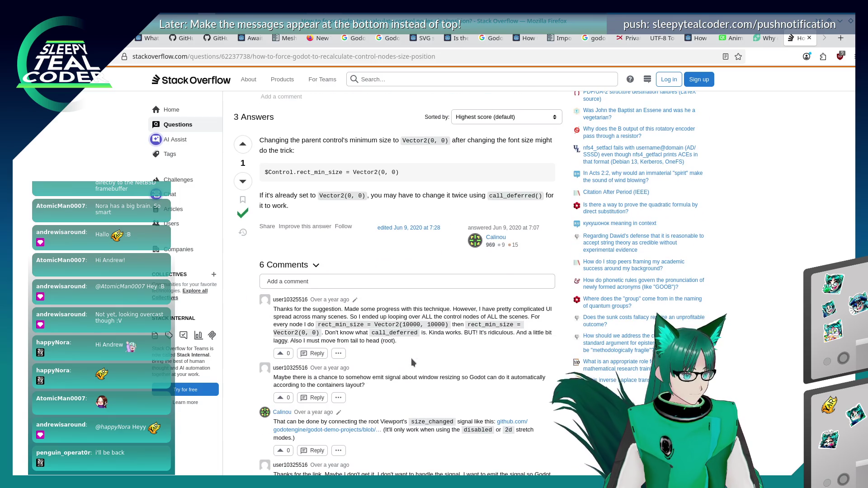
scroll(411, 361, down, 7)
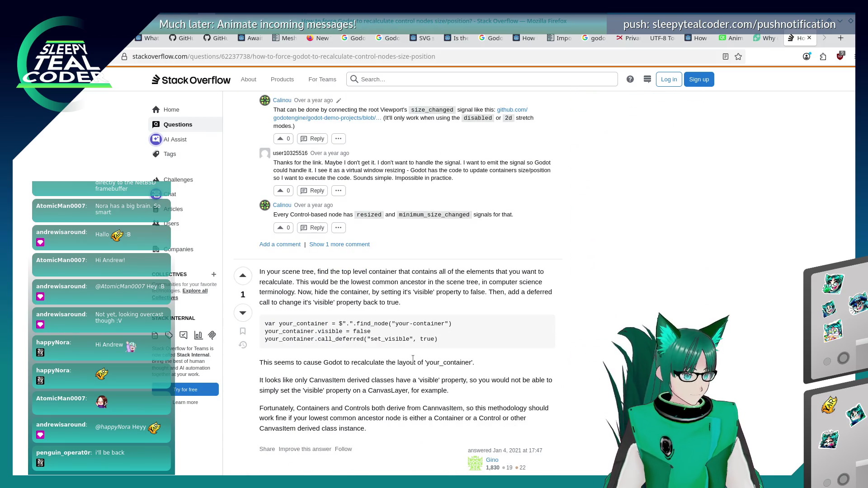
scroll(413, 360, down, 4)
scroll(414, 362, up, 1)
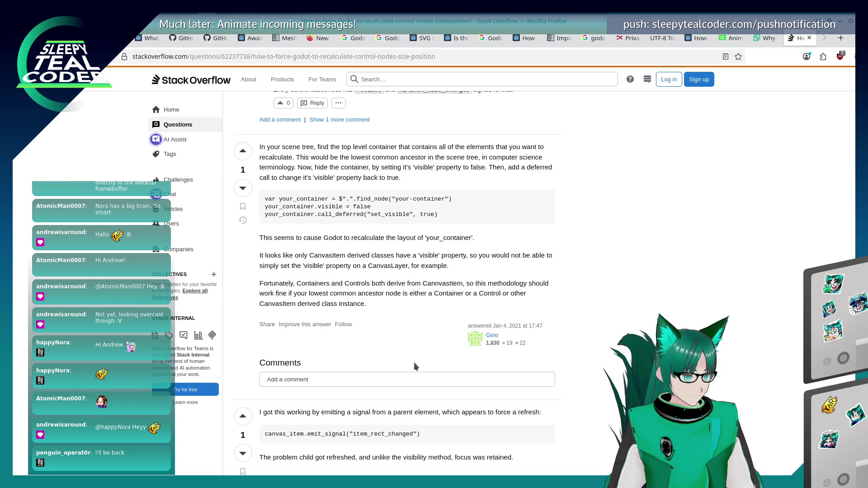
scroll(413, 362, down, 7)
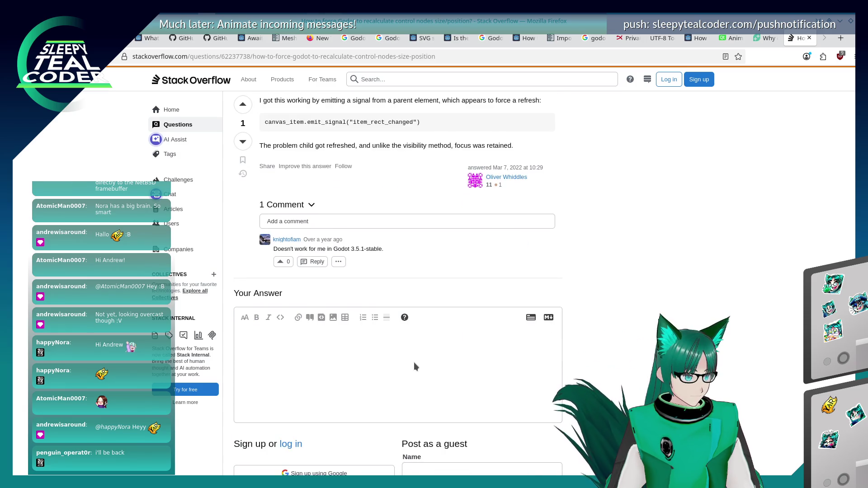
key(alt+Left)
scroll(142, 323, down, 3)
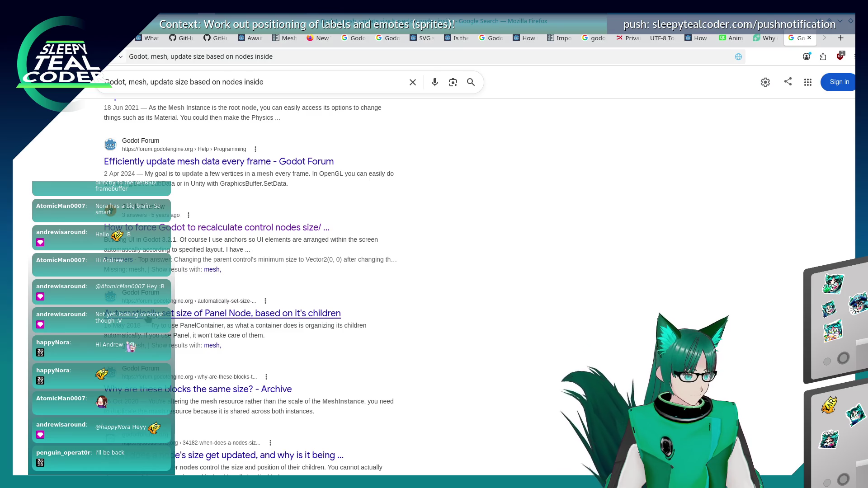
Step: Add '3D' to the query to search 'Godot, 3D mesh, update size based on nodes inside' and browse results
scroll(156, 299, up, 7)
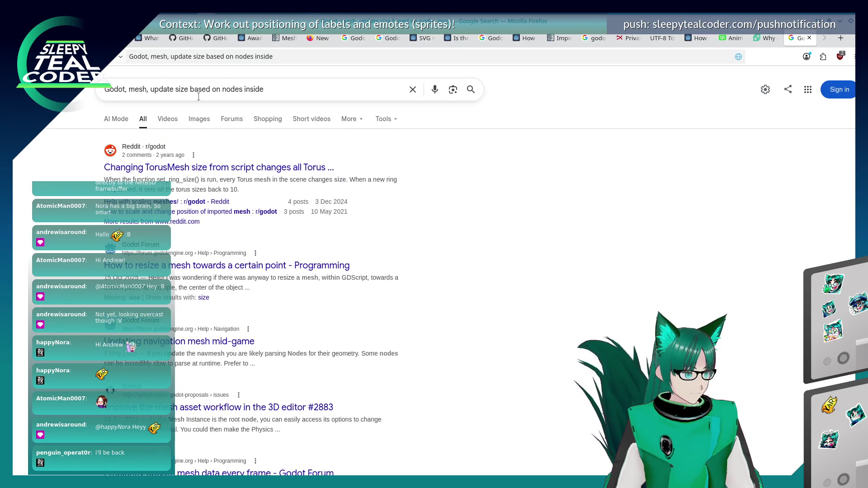
click(130, 89)
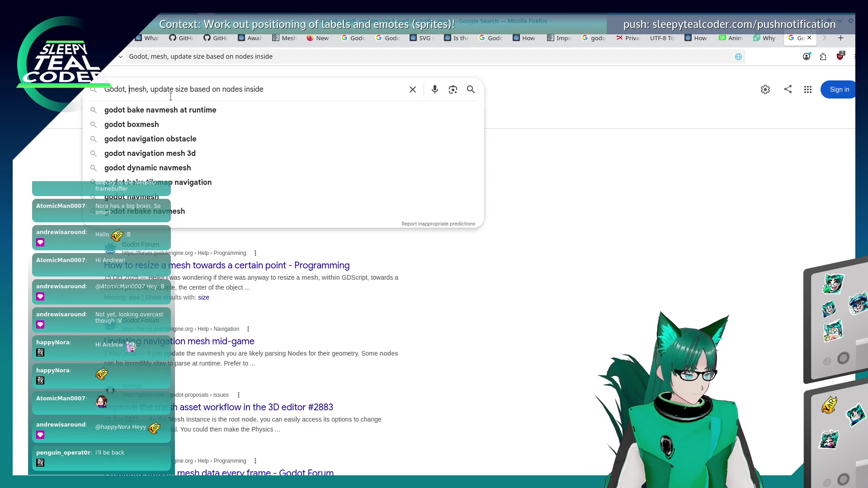
text(3D)
key(Return)
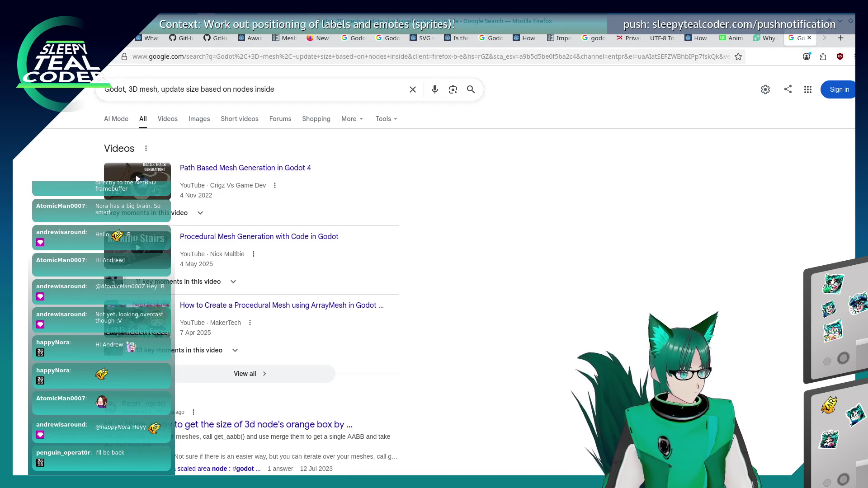
scroll(106, 215, down, 5)
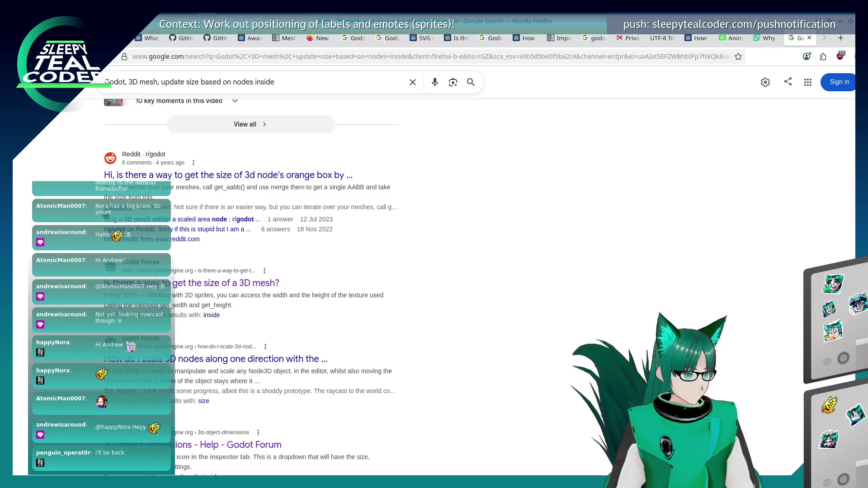
scroll(105, 215, down, 2)
scroll(108, 226, down, 2)
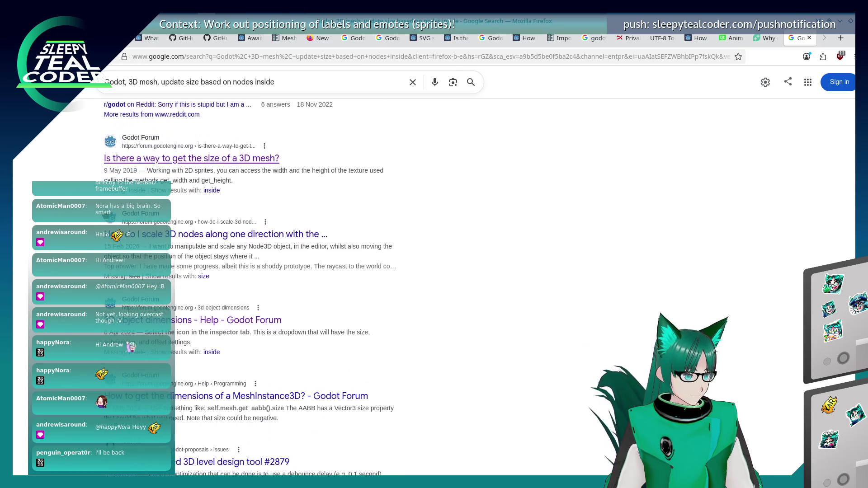
scroll(109, 227, up, 5)
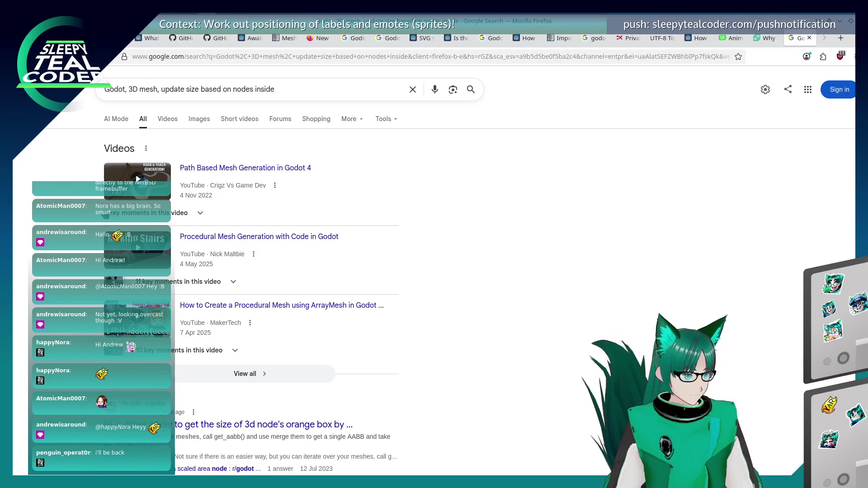
key(alt+Tab)
key(alt+Tab)
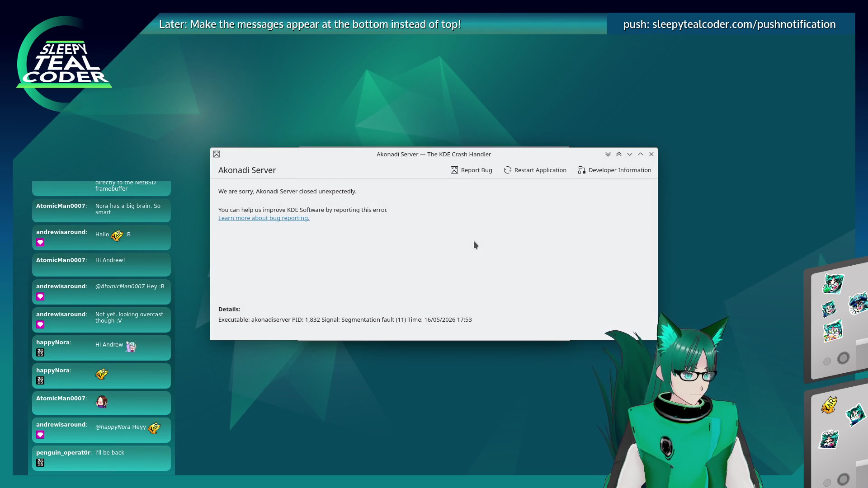
Step: Move the Akonadi crash notice aside, restart Firefox, and open a Konsole terminal
mouse_move(397, 163)
mouse_down()
mouse_move(312, 233)
mouse_move(262, 231)
mouse_up()
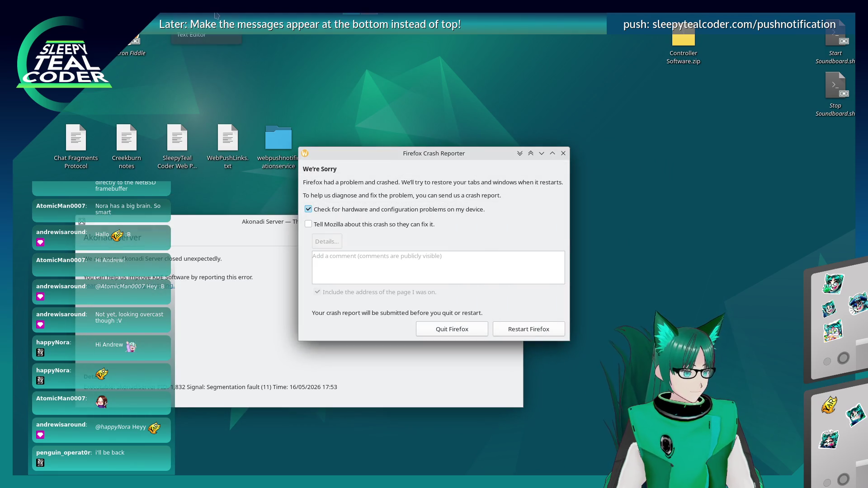
click(519, 334)
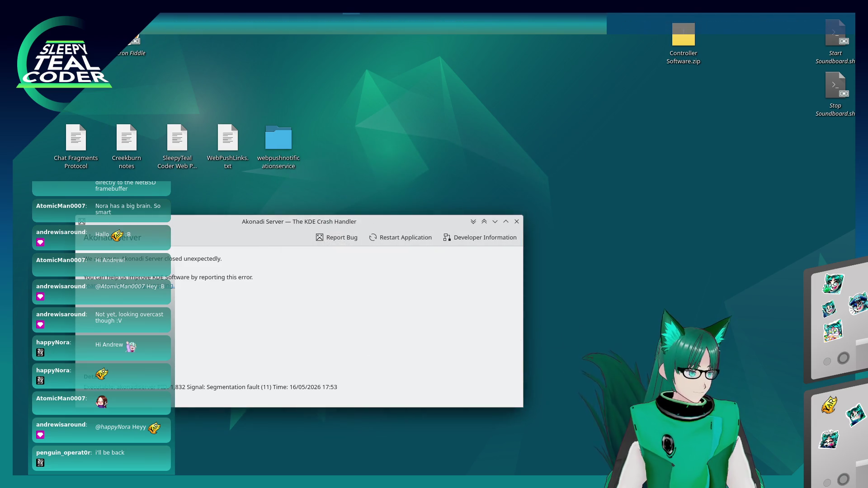
key(ctrl+alt+t)
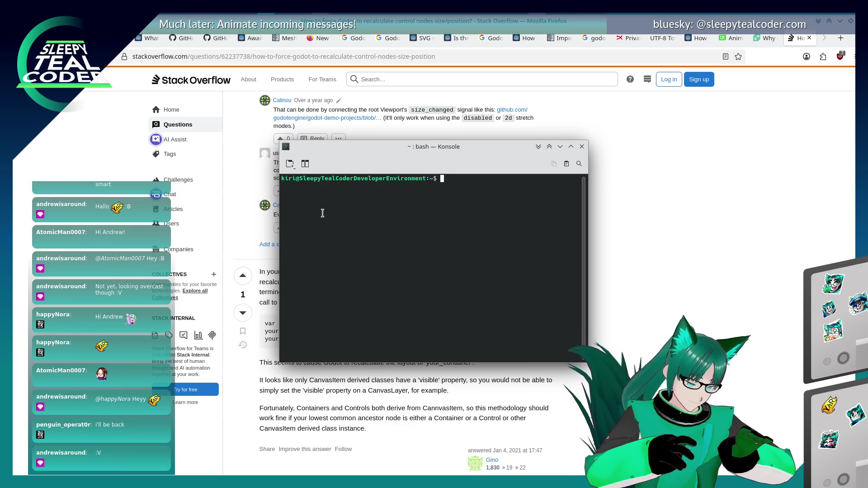
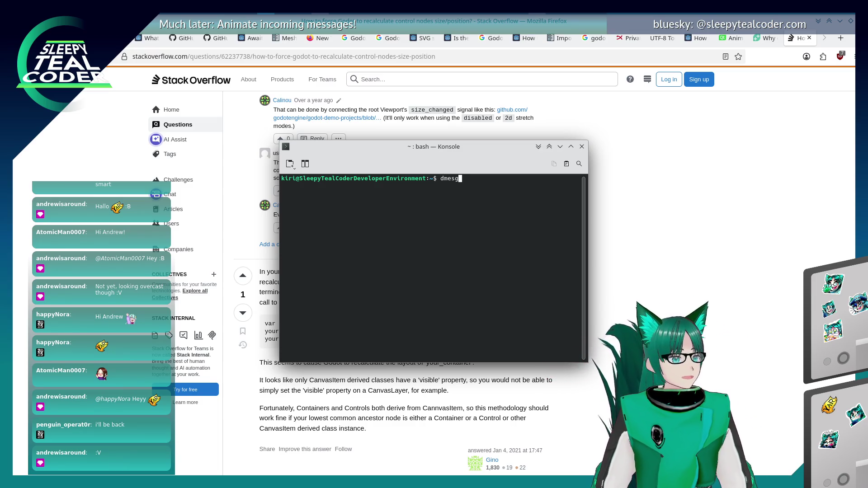
Step: Show the kernel log with dmesg, then with sudo dmesg after entering the account password
key(Return)
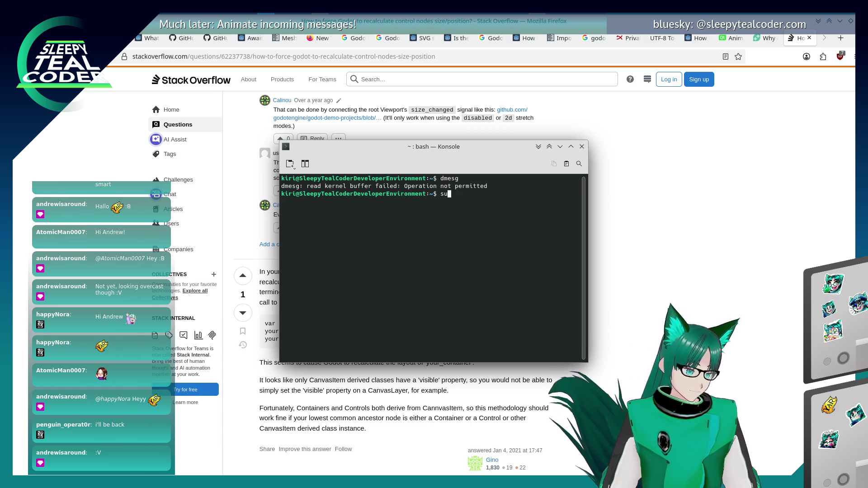
key(Return)
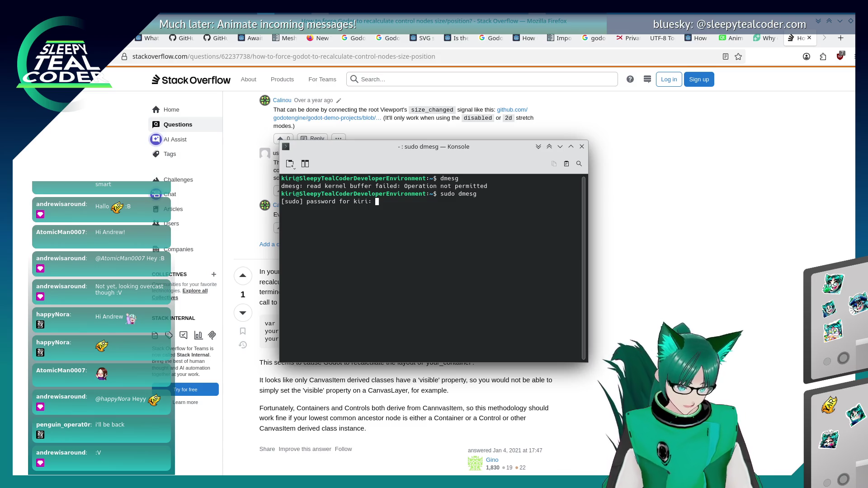
key(Return)
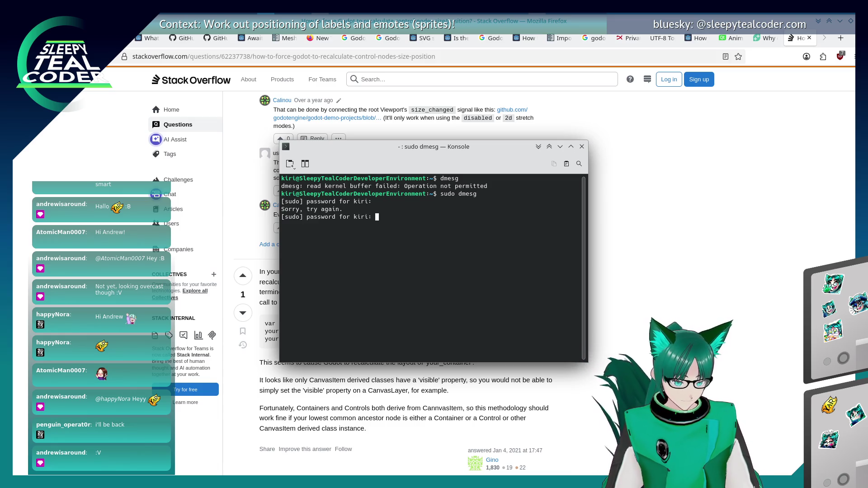
key(Return)
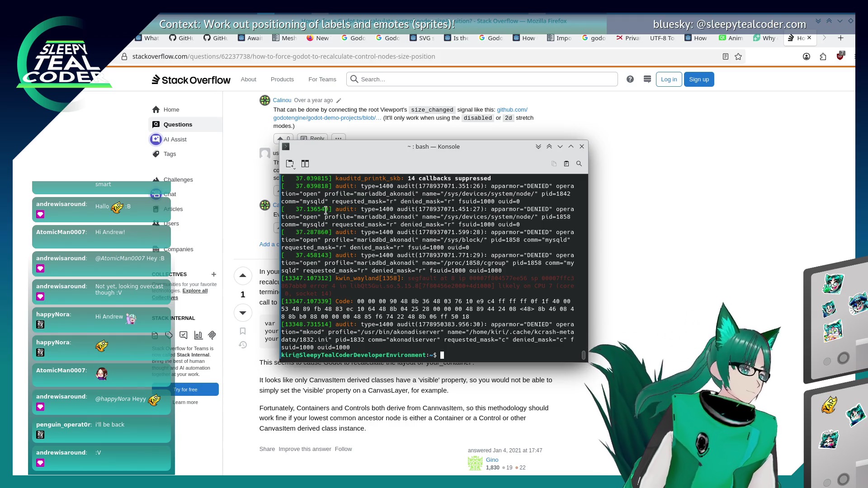
Step: Scroll through the kernel log output, then return to Firefox and the code editor
scroll(431, 288, up, 2)
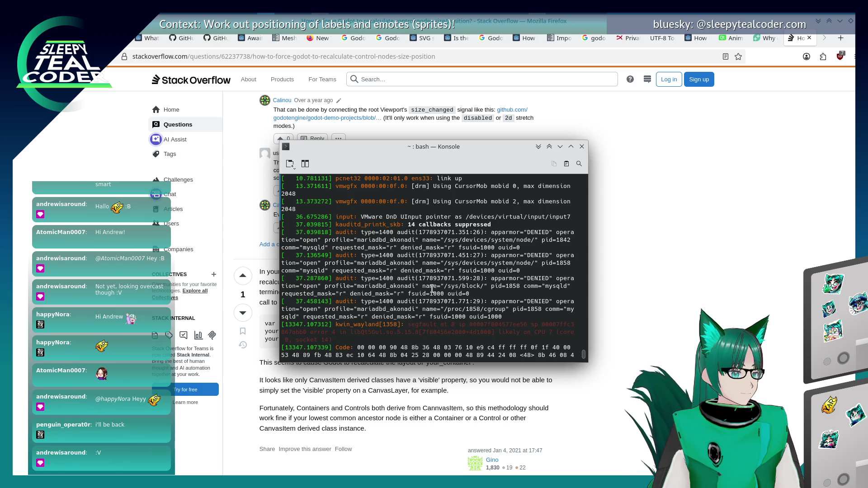
scroll(432, 289, down, 2)
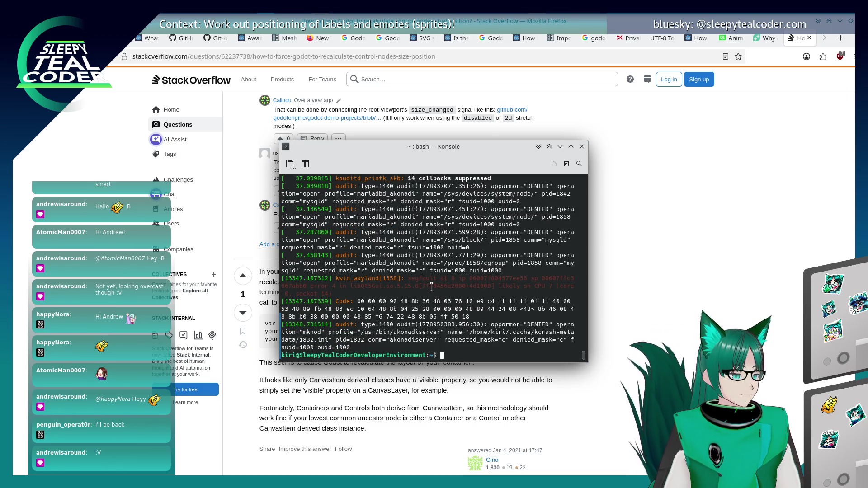
click(647, 261)
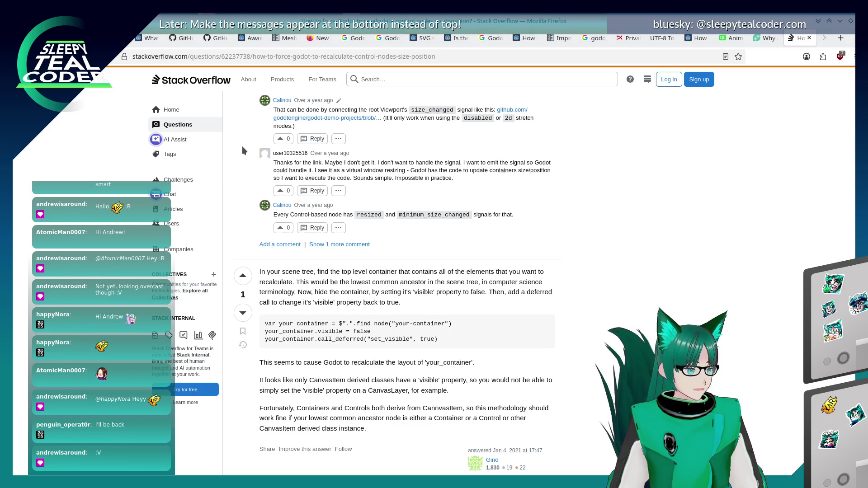
key(alt+Tab)
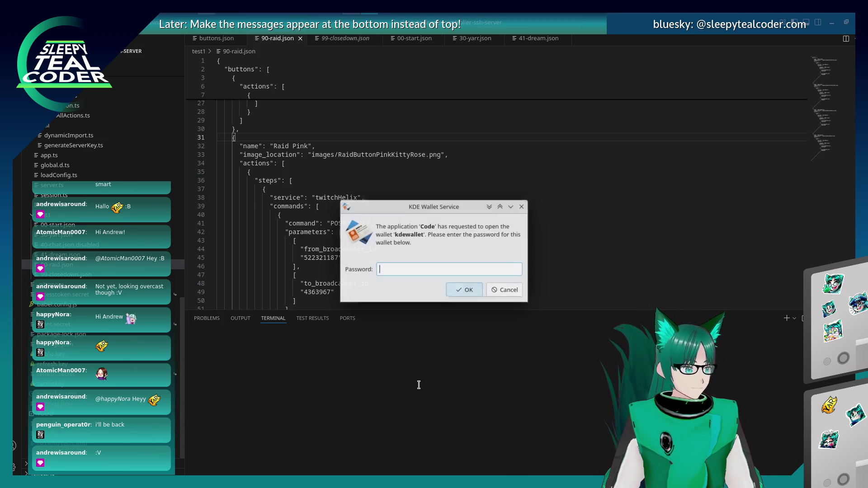
Step: Dismiss the KDE Wallet prompt and start the controller server with npm run run in VS Code's terminal
click(470, 291)
click(520, 338)
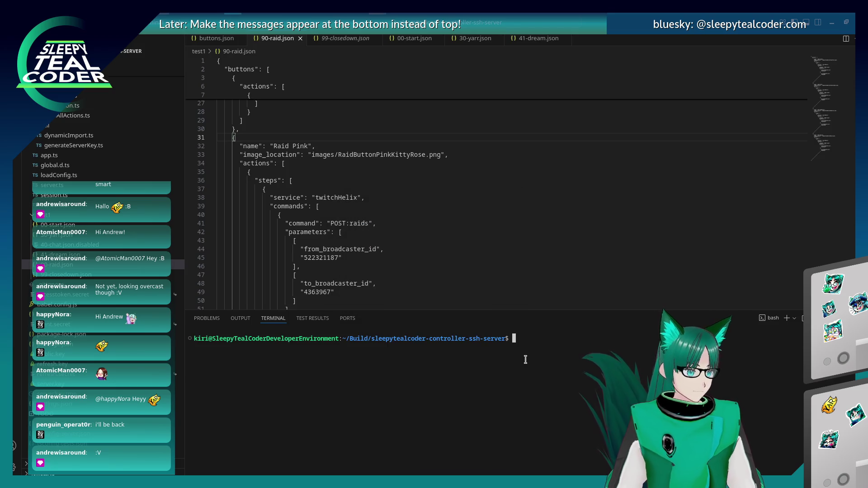
text(npm )
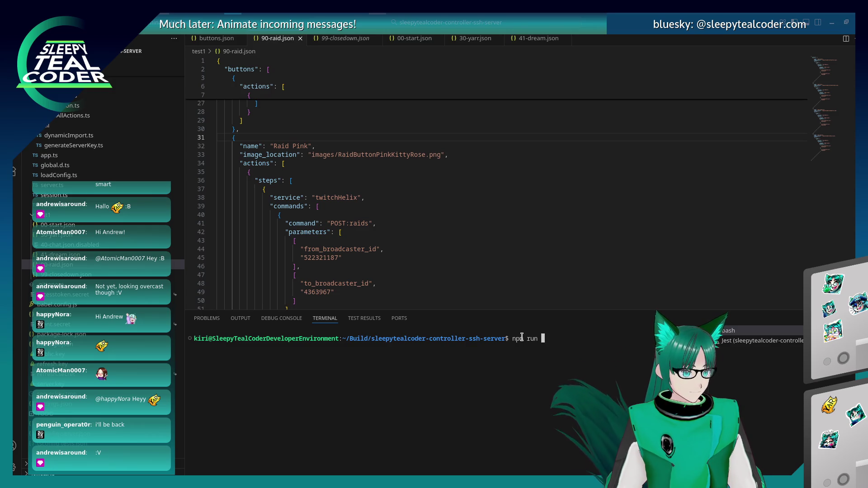
text(run)
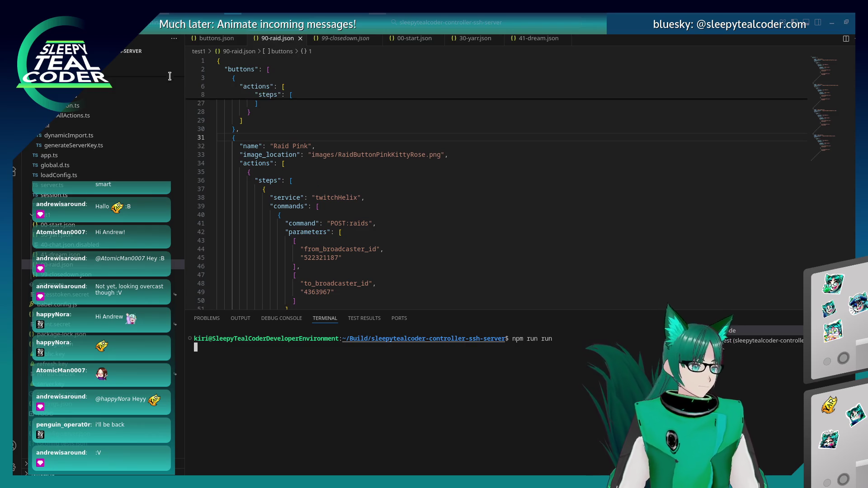
Step: Switch to Konsole and launch top to watch process usage
key(alt+Tab)
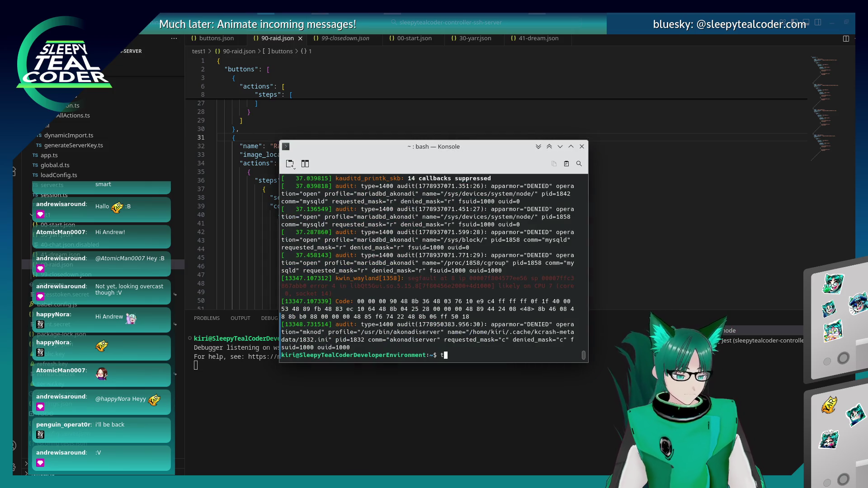
text(op)
key(Return)
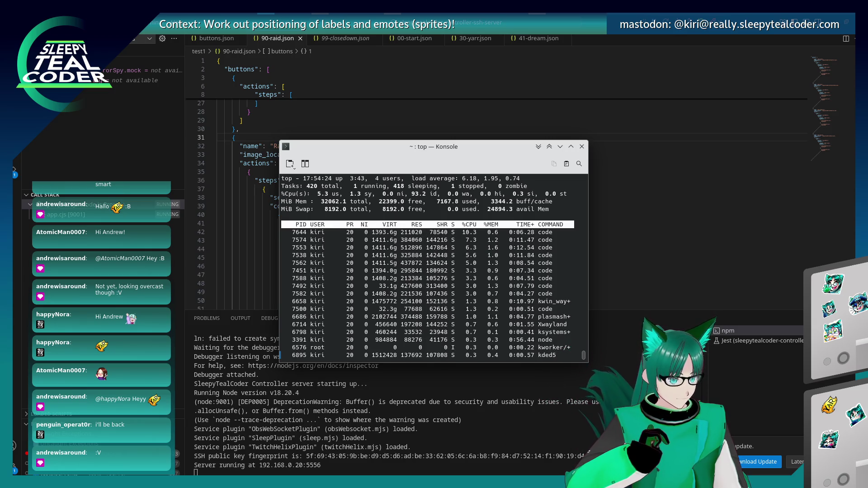
Step: Quit top, force-kill all VS Code processes with killall -KILL code, then recheck and exit top
text(q)
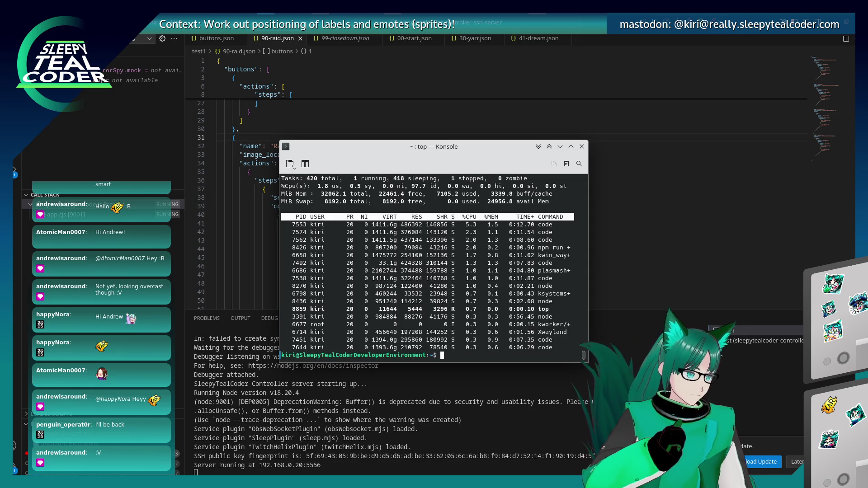
text(killall -KI)
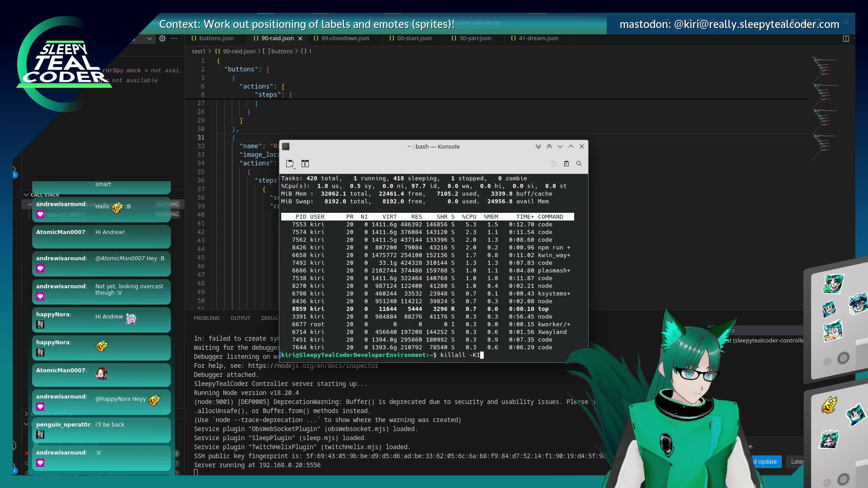
text(LL code)
key(Return)
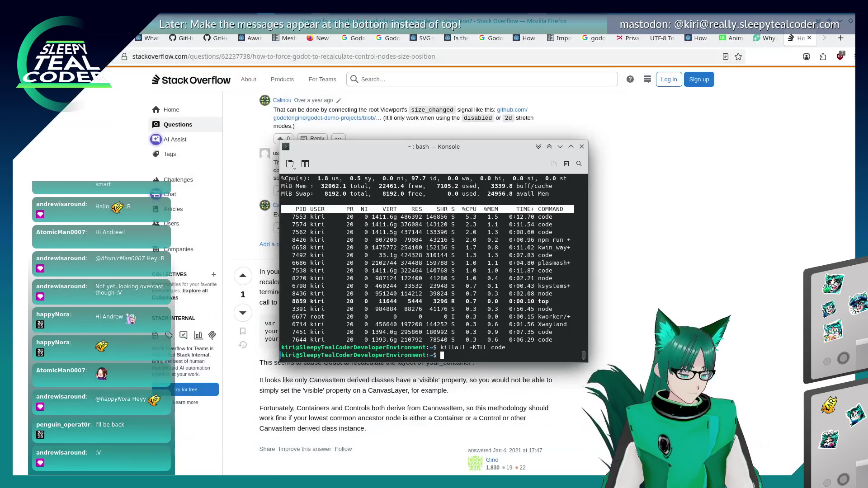
key(Up)
key(Up)
key(Return)
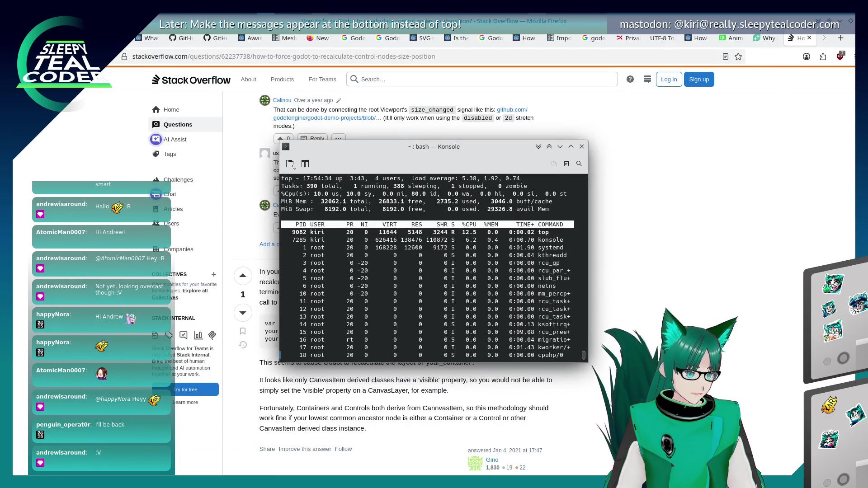
key(q)
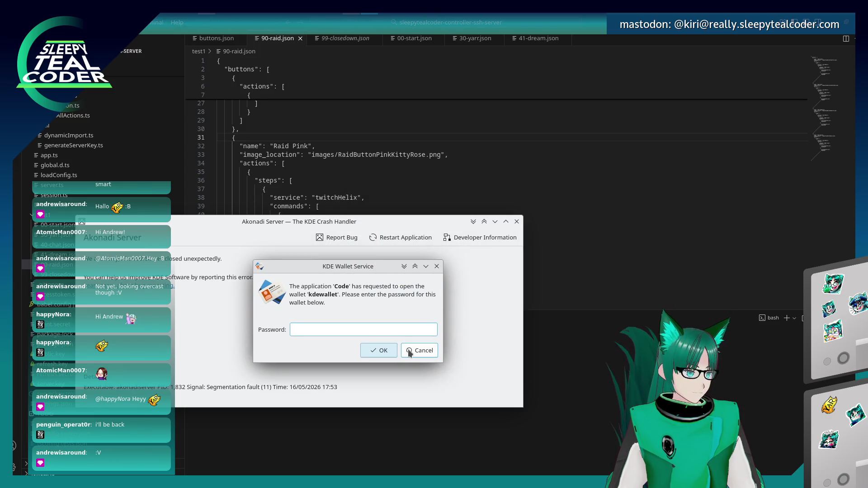
Step: Decline both KDE Wallet prompts, close the Akonadi crash notice, and restart the controller server with npm run run
click(409, 350)
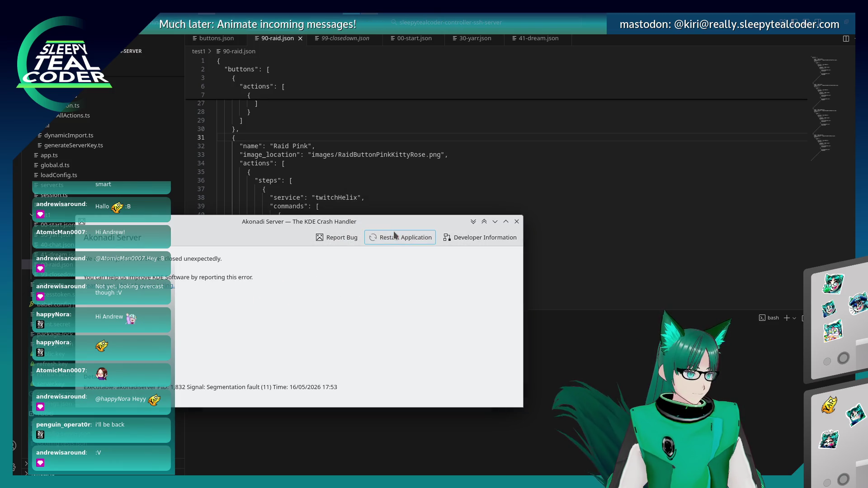
click(516, 222)
click(409, 347)
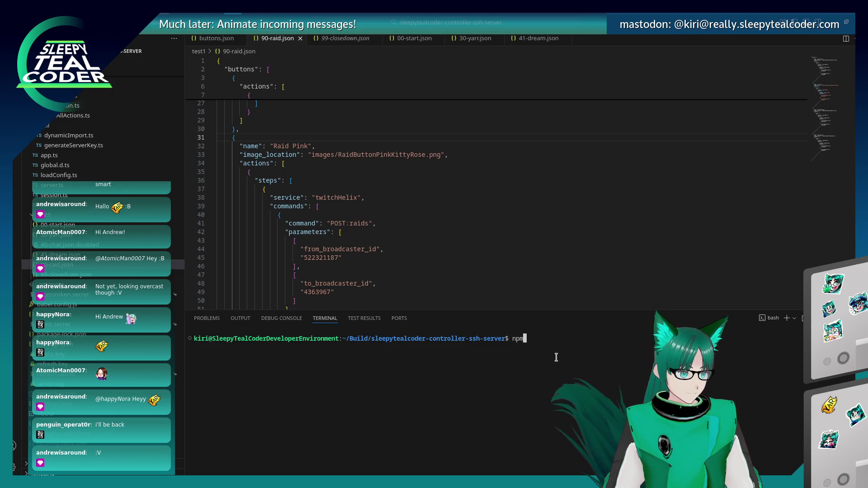
text(run run)
key(Return)
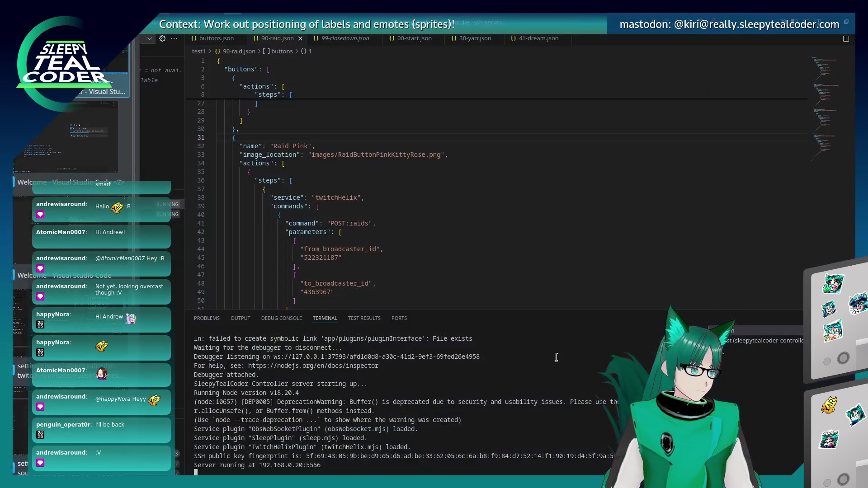
Step: Switch back to Konsole and run top to check running processes
key(alt+Tab)
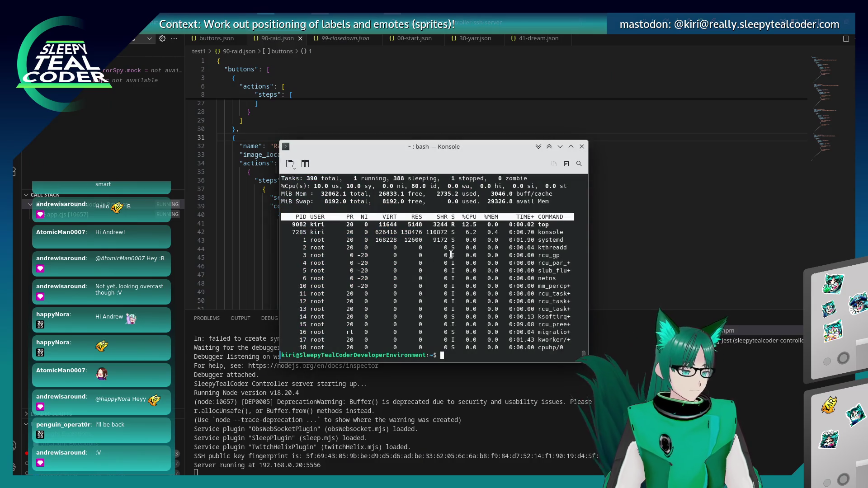
text(top)
key(Return)
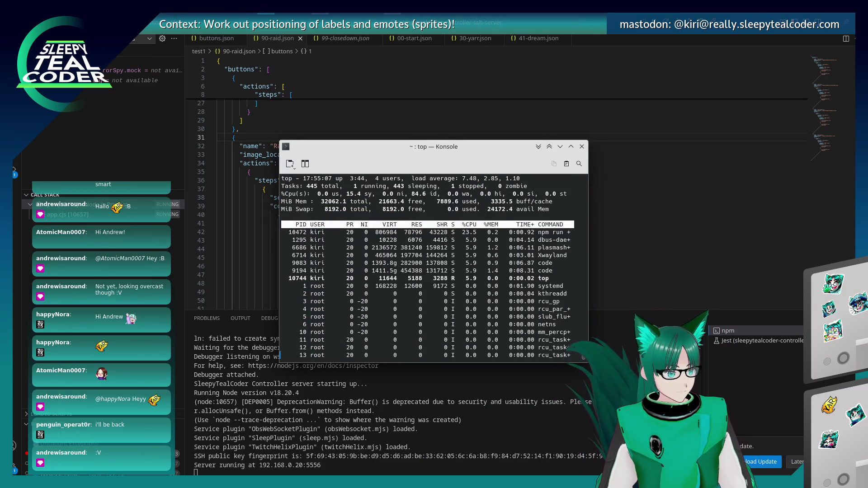